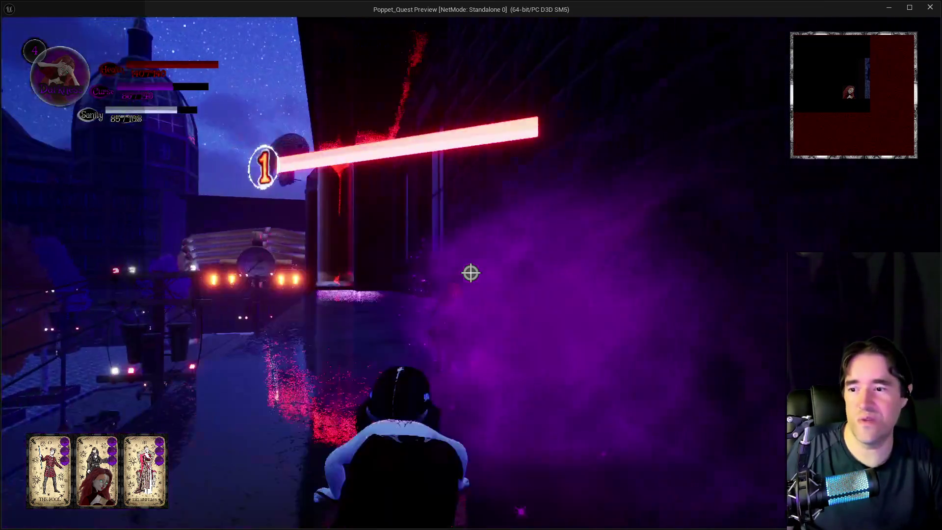
# Run along the dark ledge past the tall window and hedges to the Creepy Curios shop front.
pyautogui.press('w')
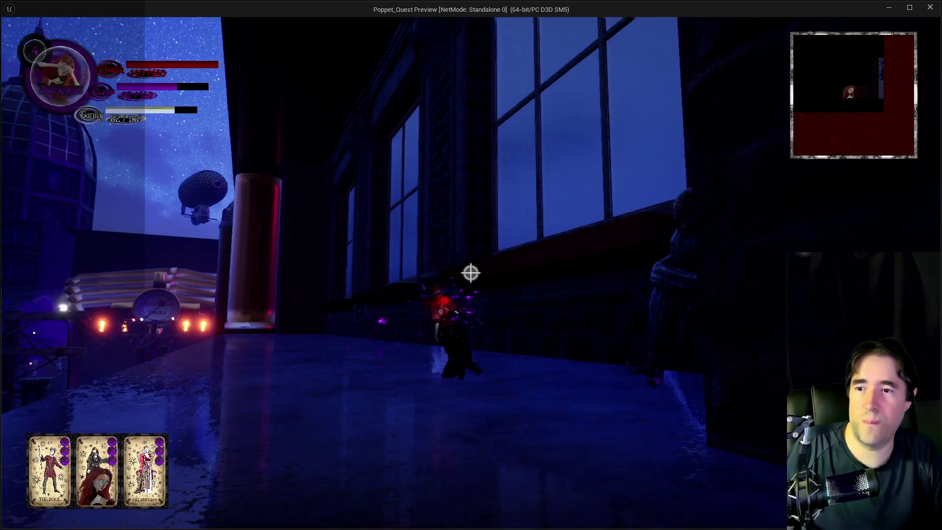
pyautogui.press('w')
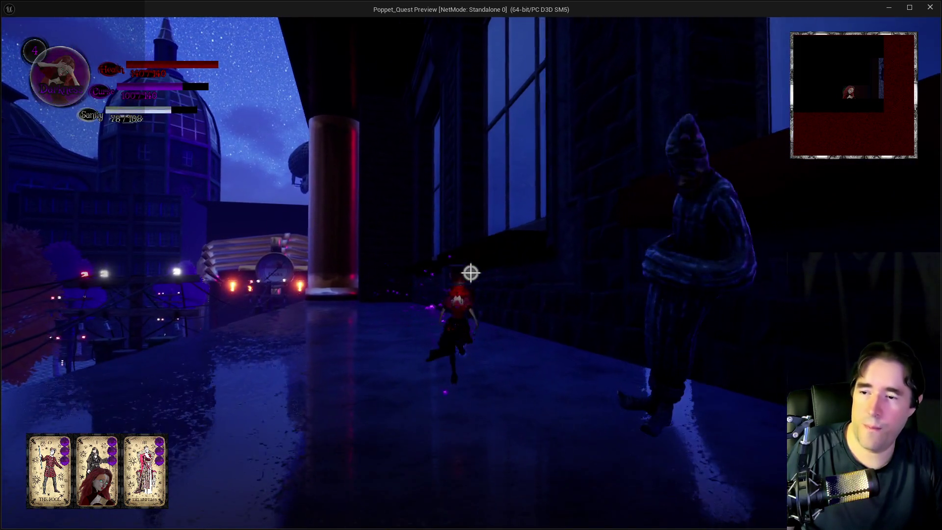
pyautogui.press('w')
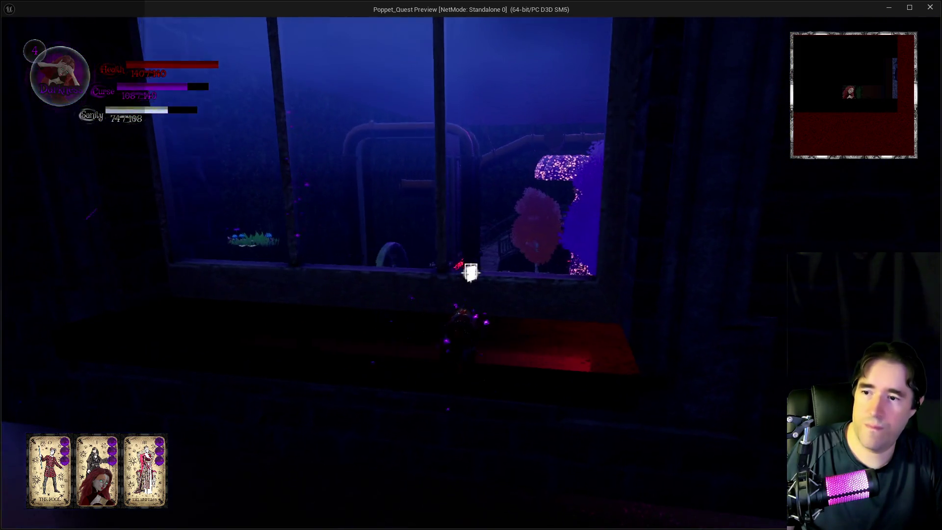
pyautogui.press('w')
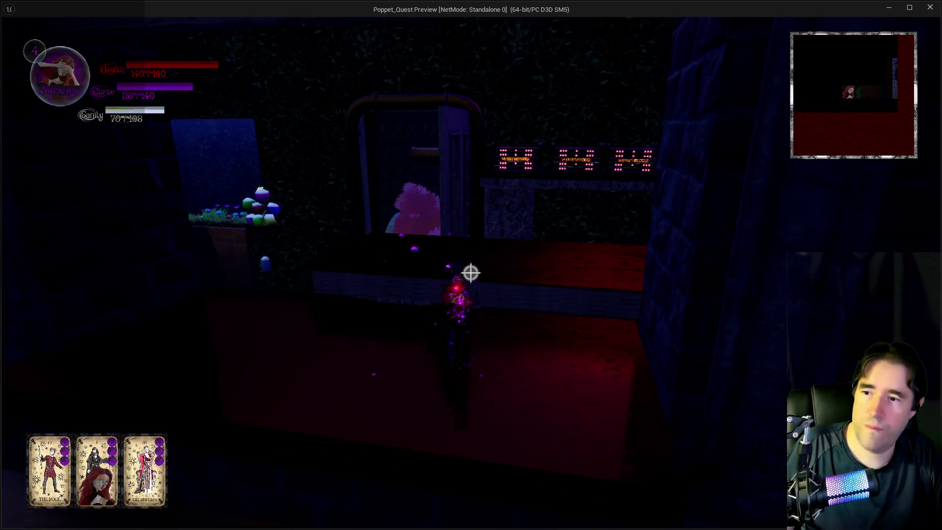
pyautogui.press('w')
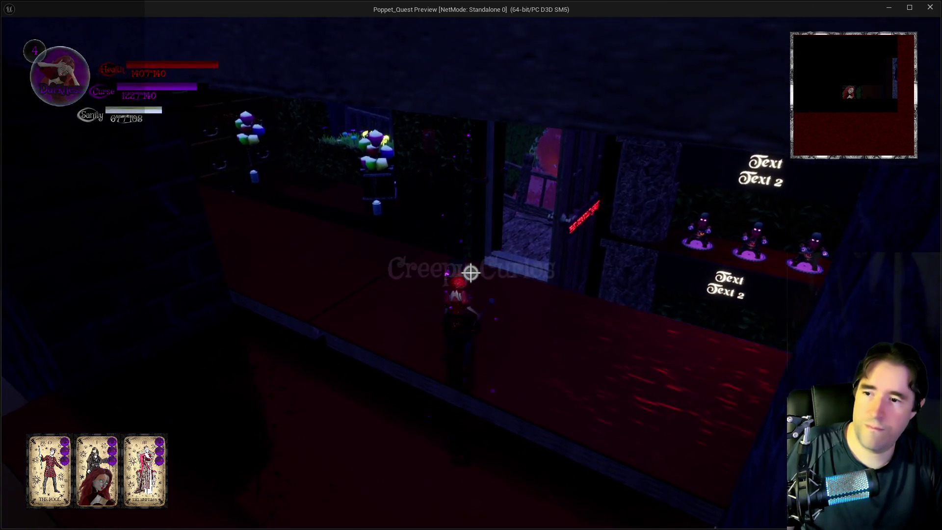
pyautogui.press('w')
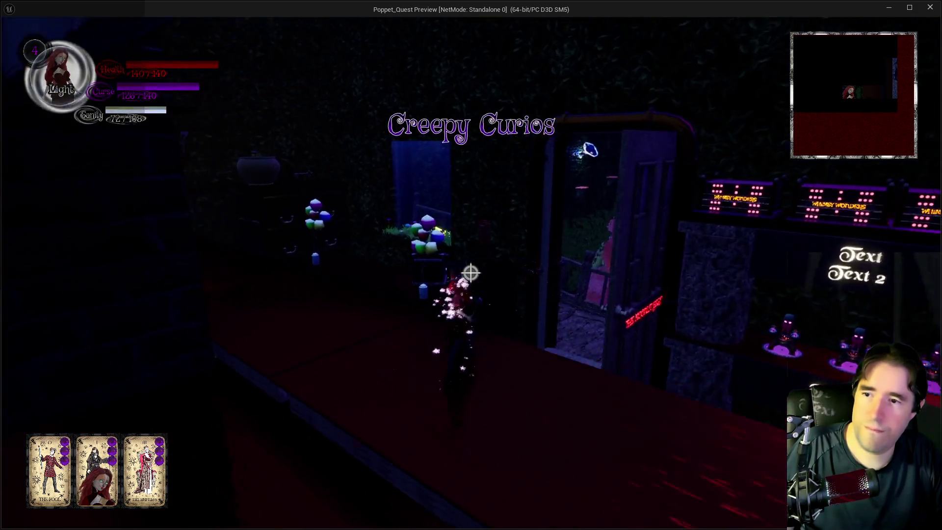
# Continue past the lantern wall and balloon-lined counter, then jump into the ball pit.
pyautogui.press('w')
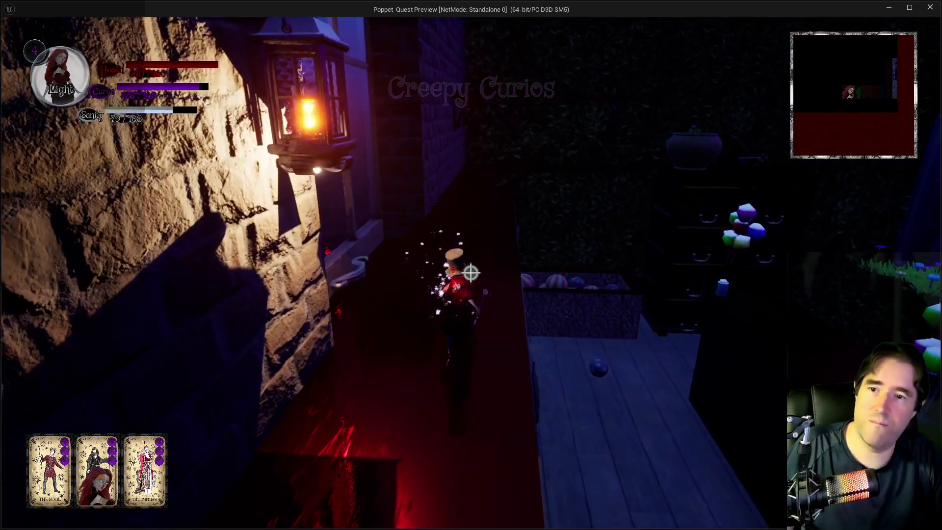
pyautogui.press('w')
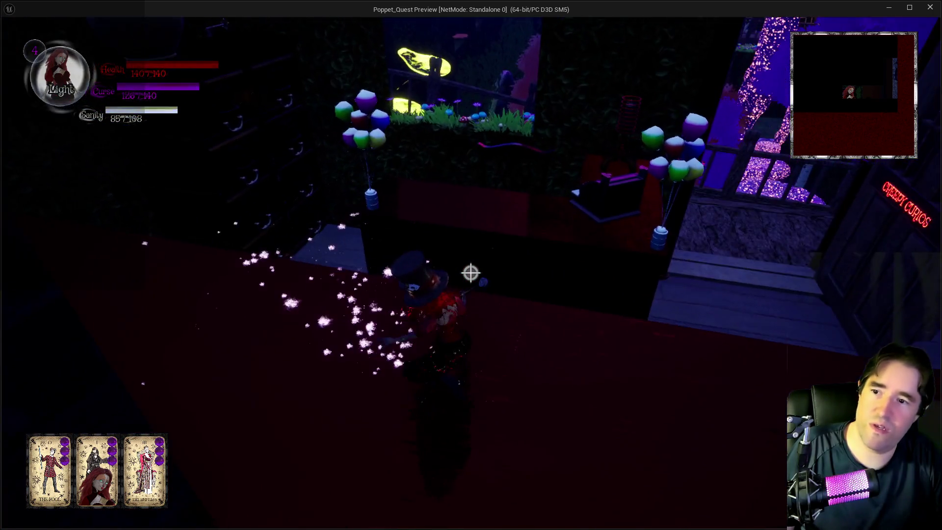
pyautogui.press('w')
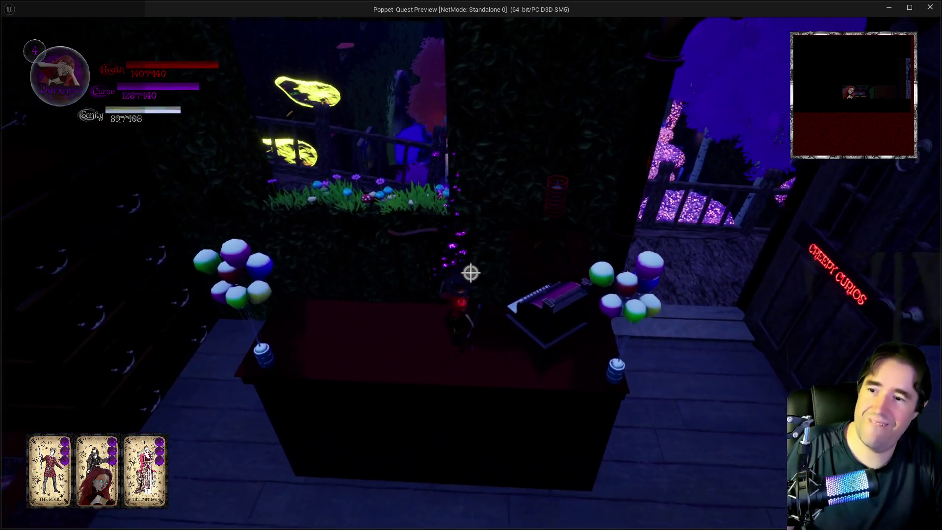
pyautogui.press('w')
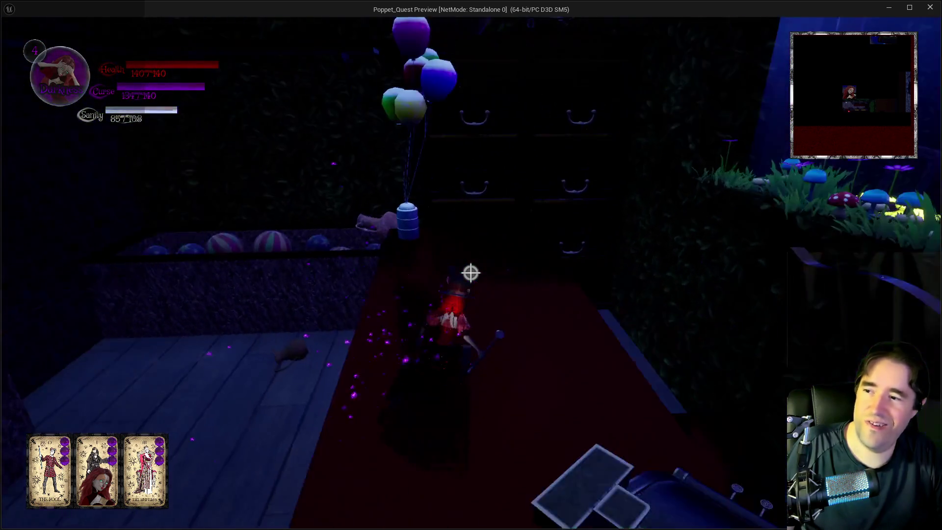
pyautogui.press('w')
pyautogui.press('w')
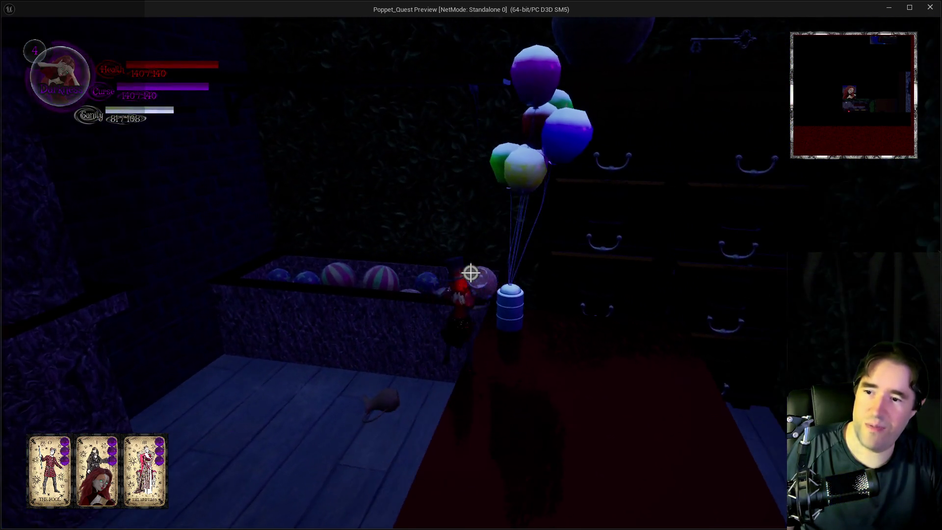
pyautogui.press('w')
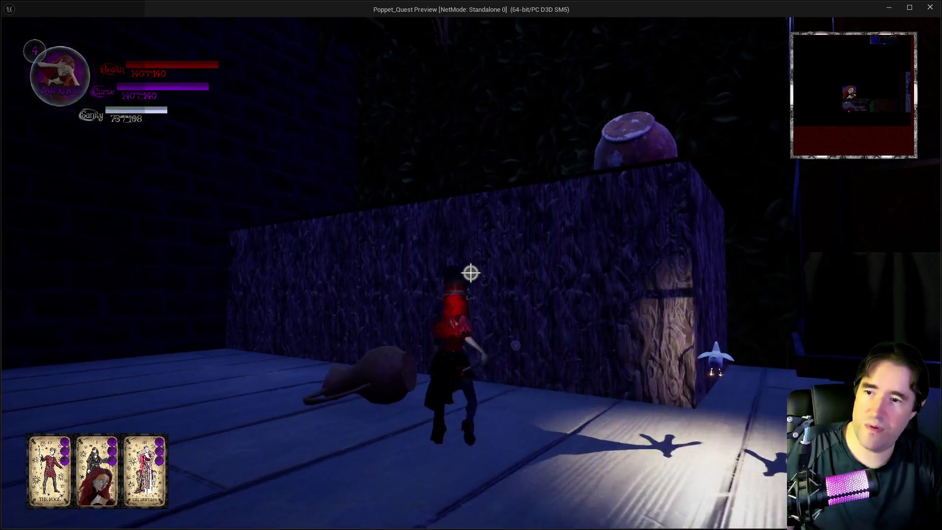
pyautogui.press('space')
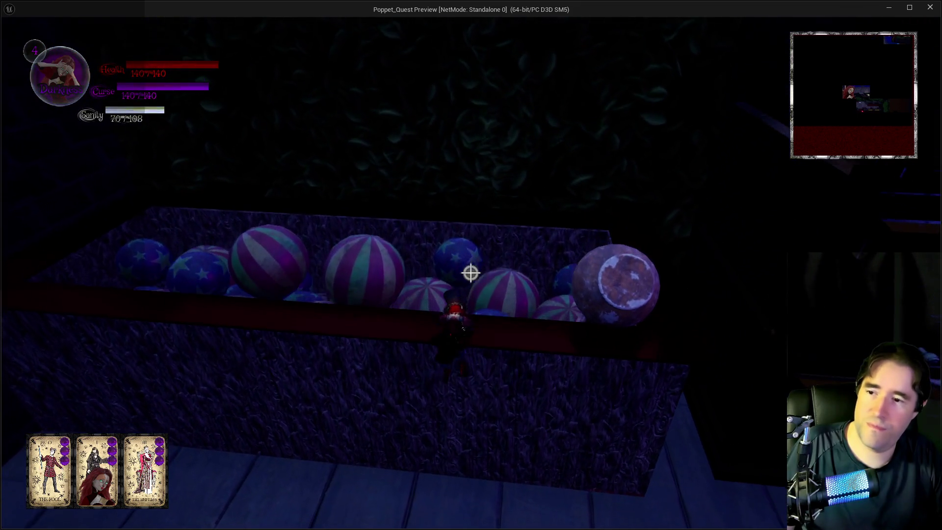
# Cast repeated spell bursts, including a purple vortex, at the enemies around the ball pit and street.
pyautogui.click(471, 273)
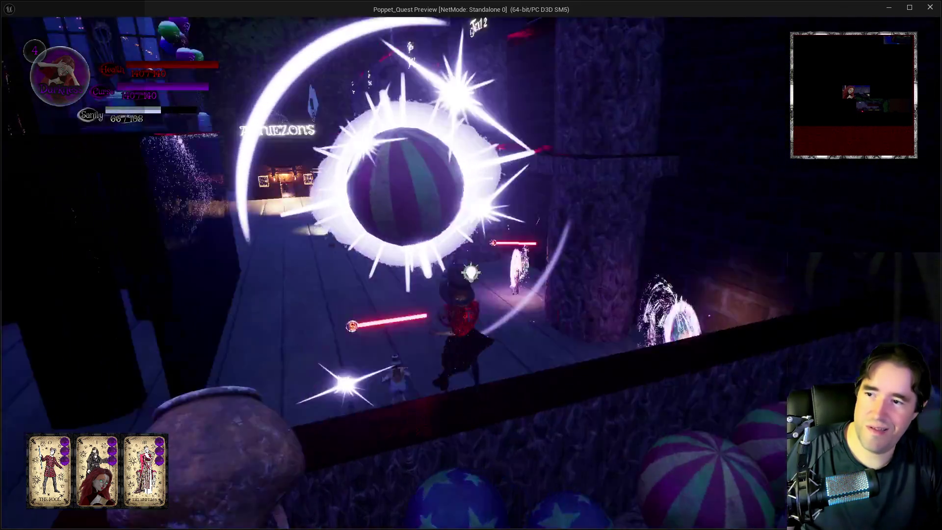
pyautogui.click(471, 273)
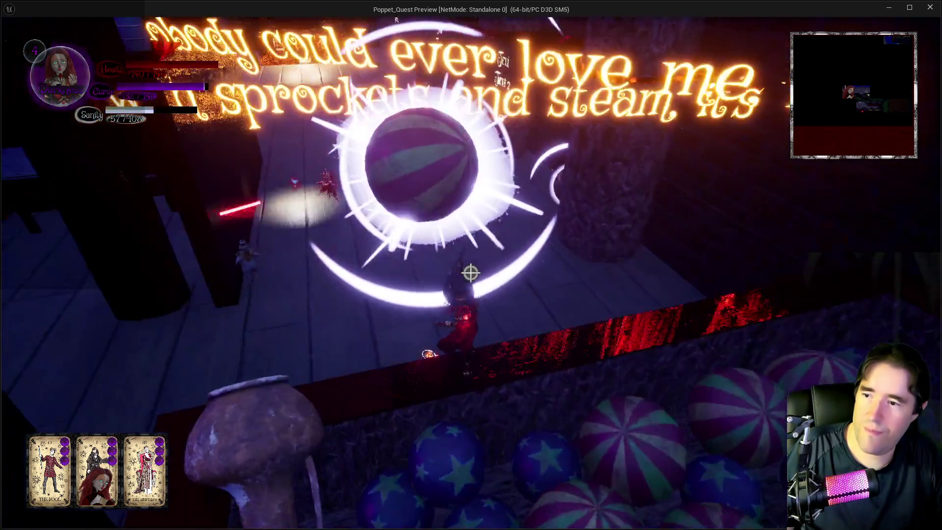
pyautogui.click(471, 274)
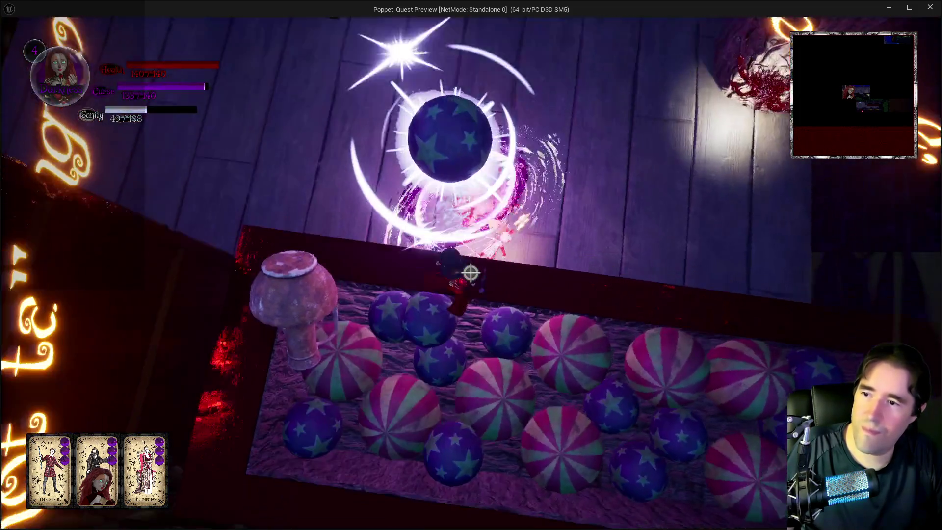
pyautogui.click(471, 274)
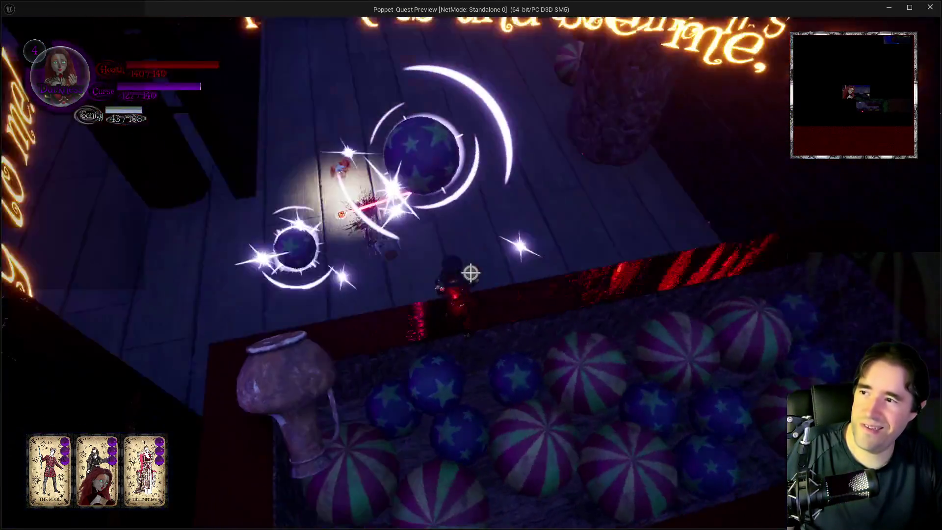
pyautogui.click(471, 273)
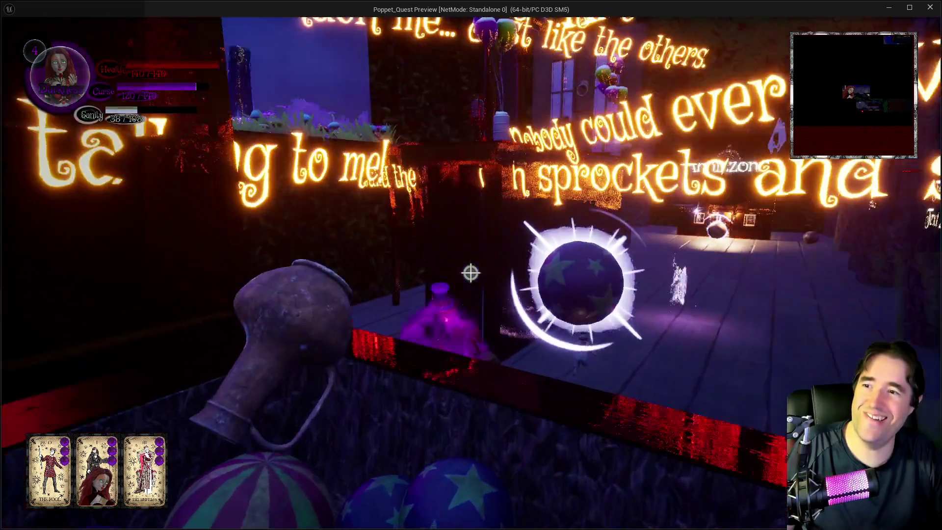
pyautogui.click(470, 274)
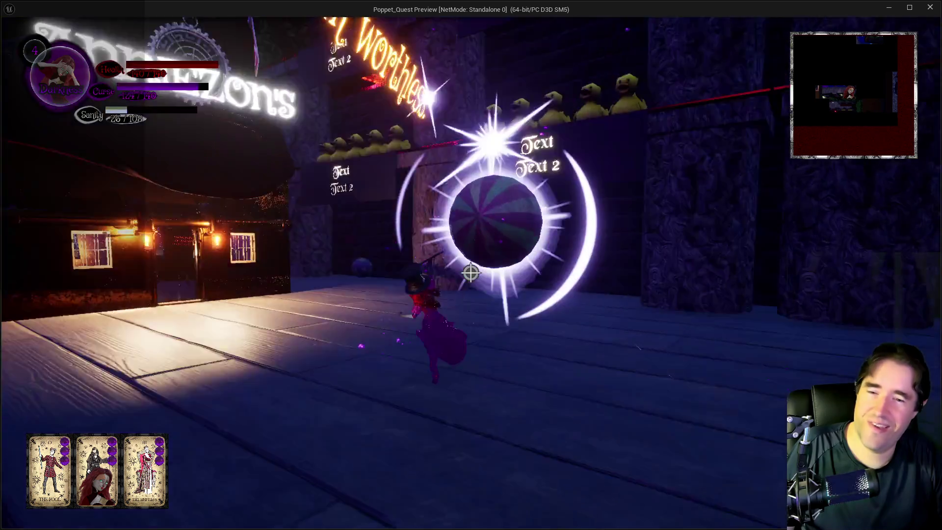
pyautogui.click(471, 274)
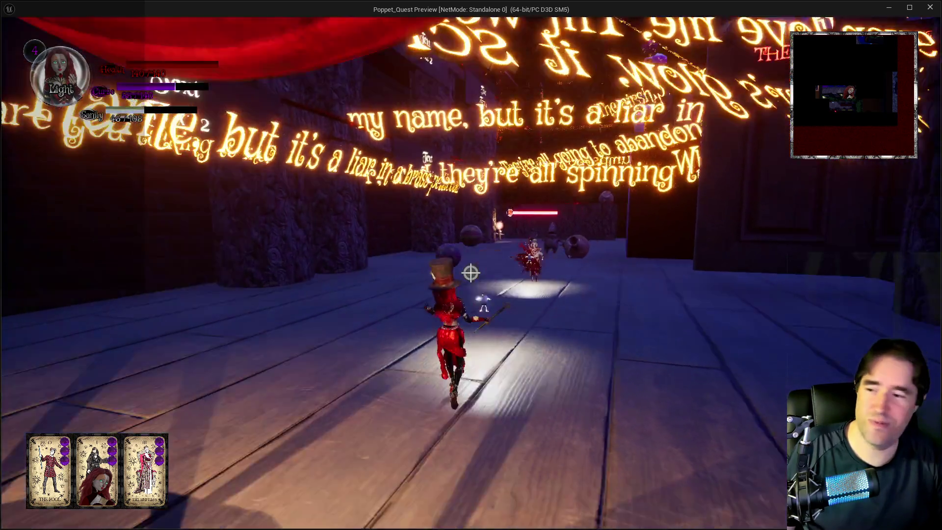
# Run past the house, swinging the hammer at enemies, and enter the lit doorway.
pyautogui.press('w')
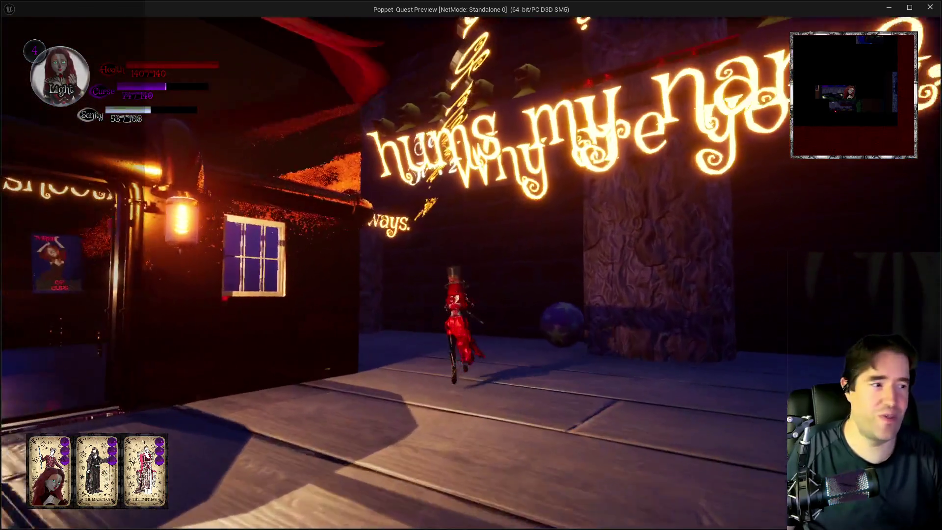
pyautogui.press('w')
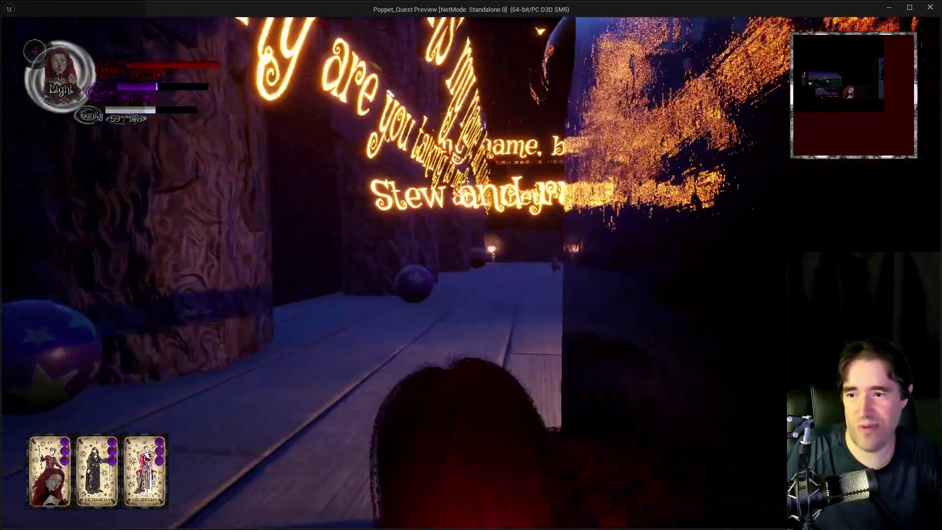
pyautogui.press('w')
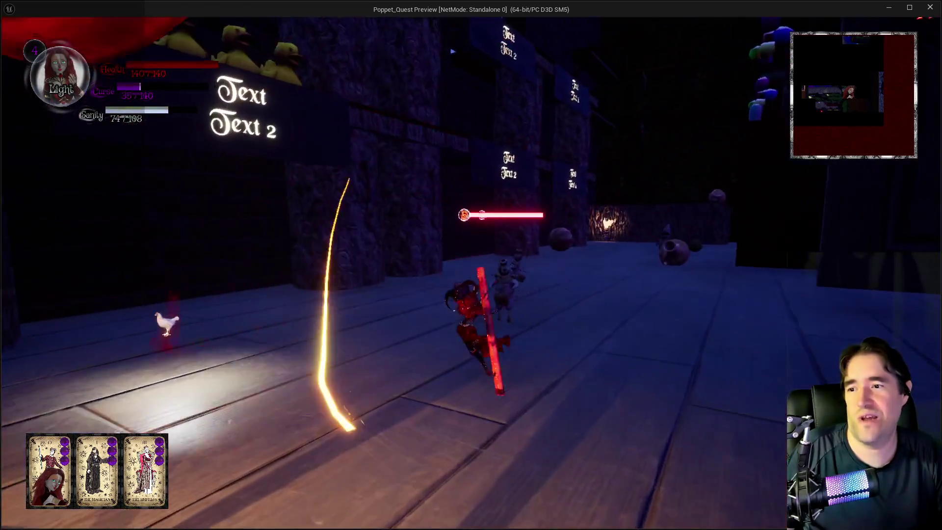
pyautogui.press('w')
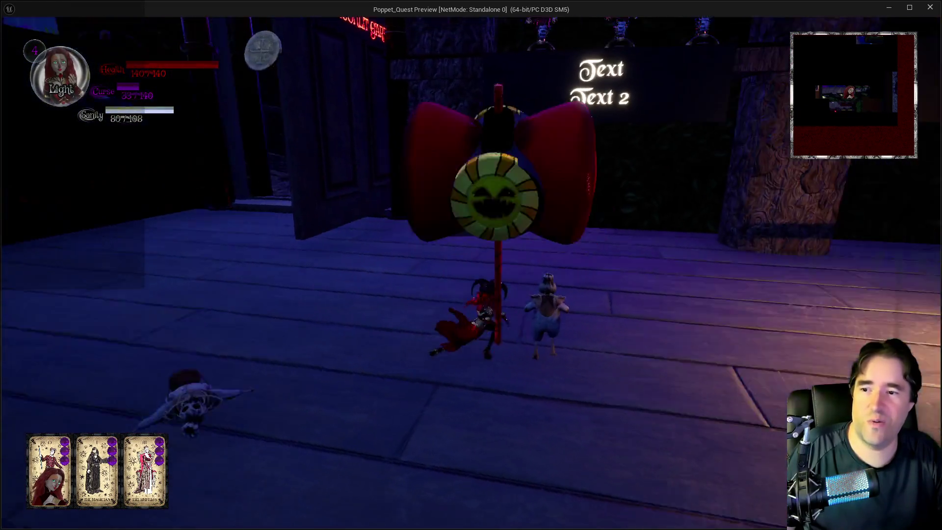
pyautogui.press('w')
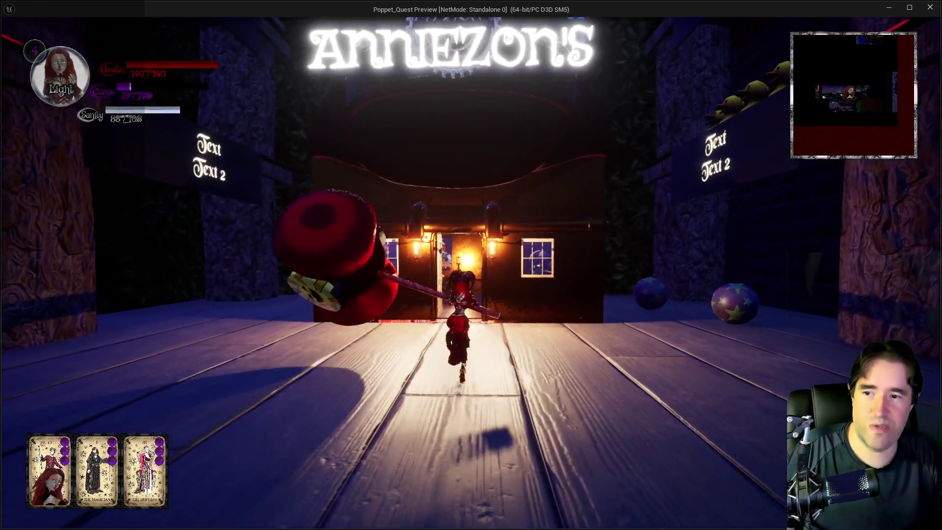
pyautogui.press('w')
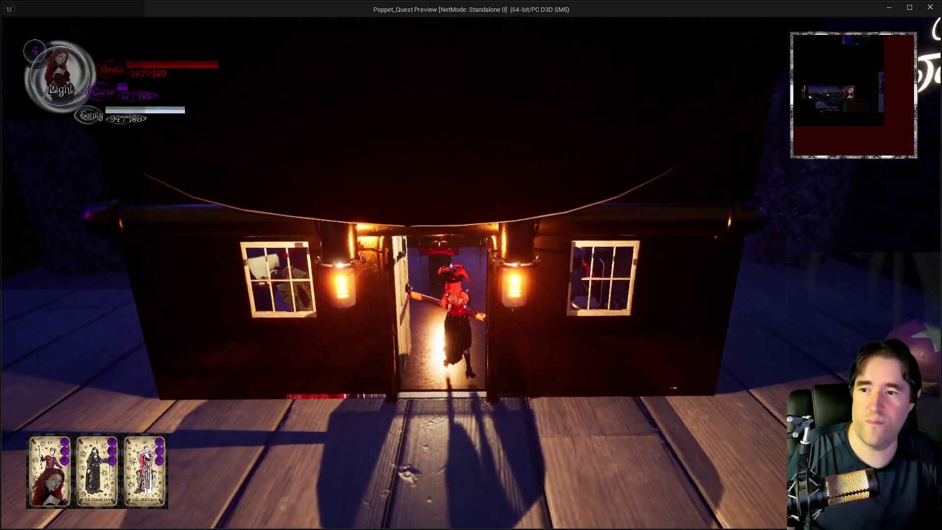
# Head back out along the street into Anniezon's tarot shop and pause the game.
pyautogui.press('w')
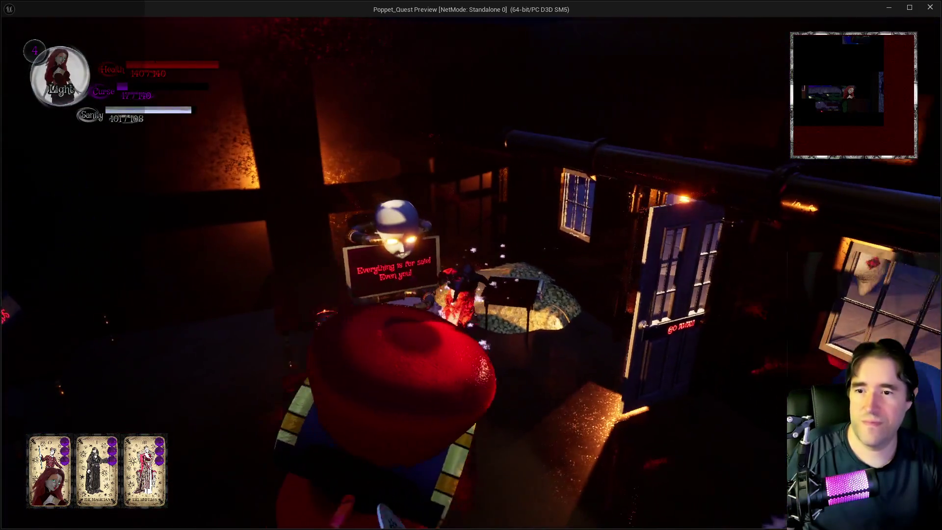
pyautogui.press('w')
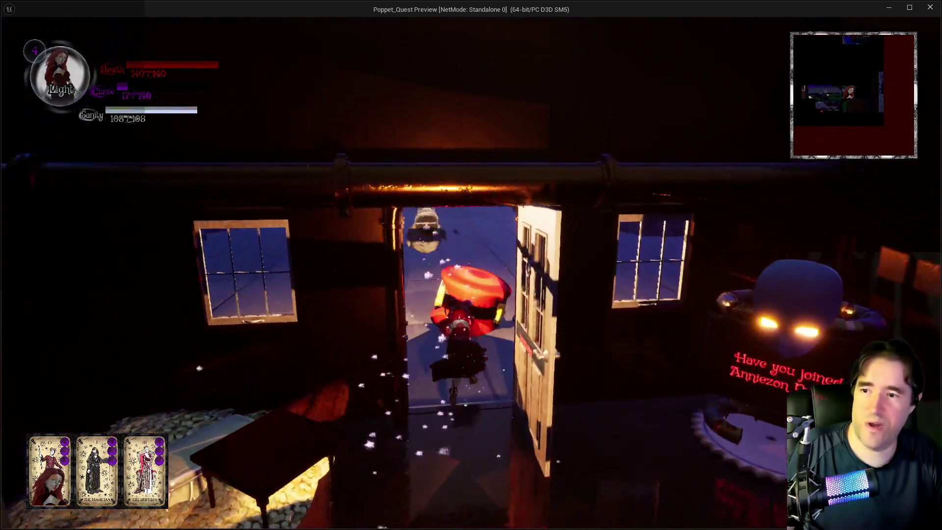
pyautogui.press('w')
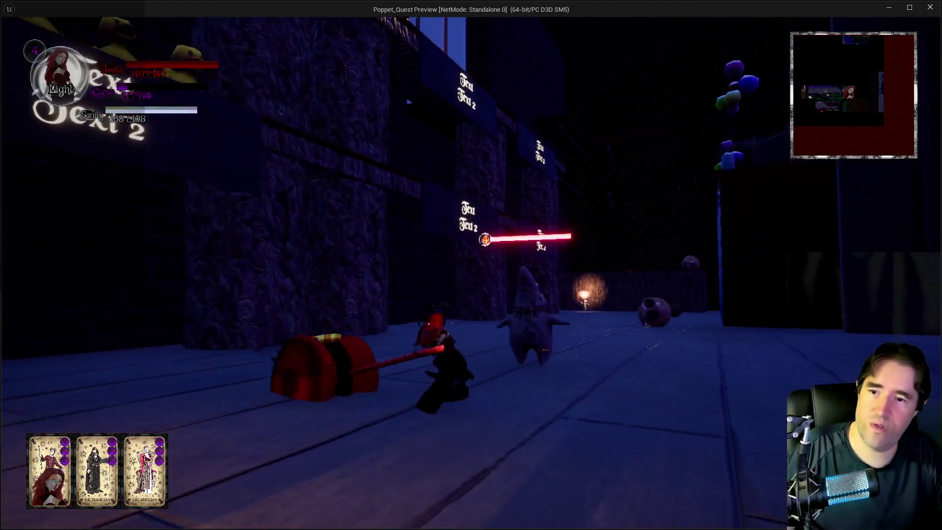
pyautogui.press('w')
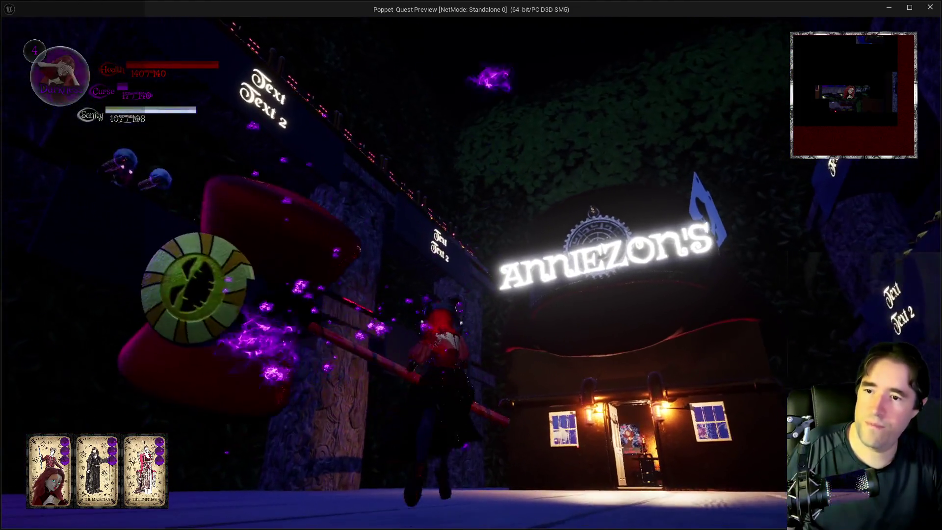
pyautogui.press('w')
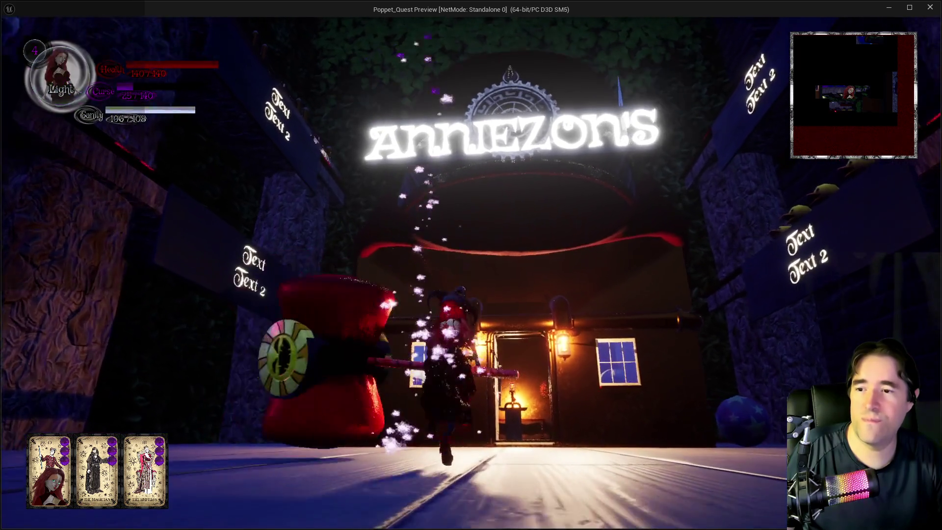
pyautogui.press('w')
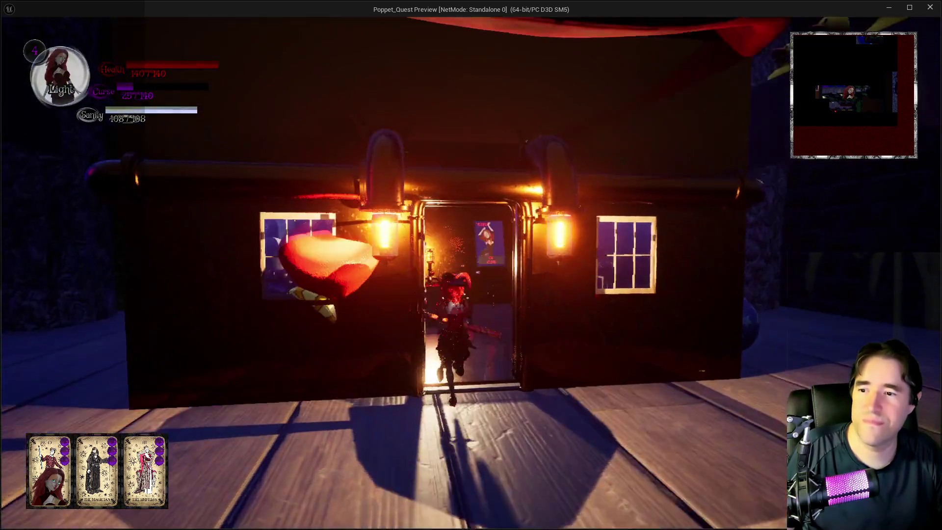
pyautogui.press('Escape')
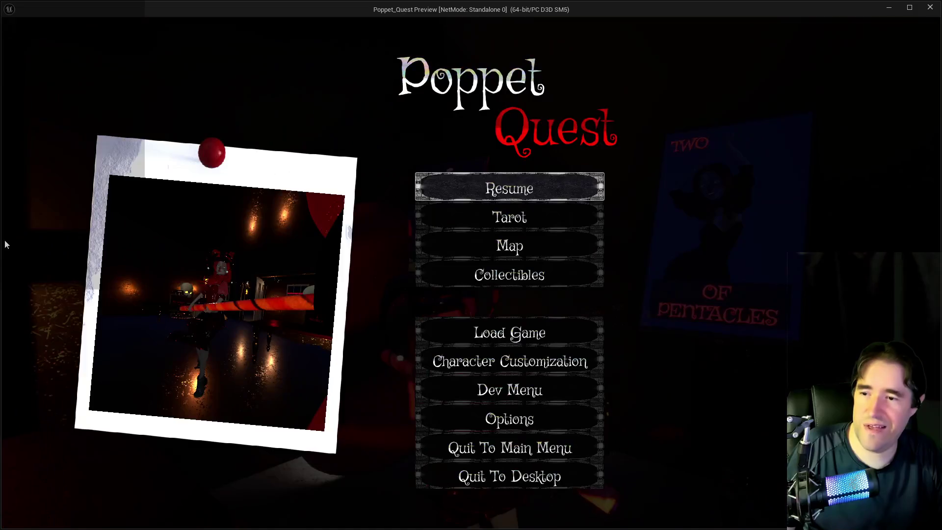
# Resume play, try buying the Two of Pentacles card, and dismiss the shopkeeper's refusal.
pyautogui.click(550, 188)
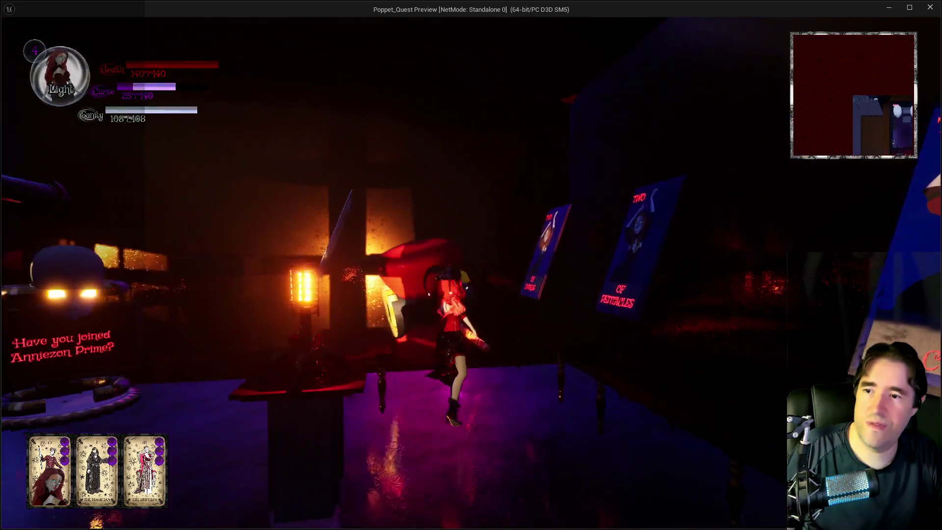
pyautogui.press('e')
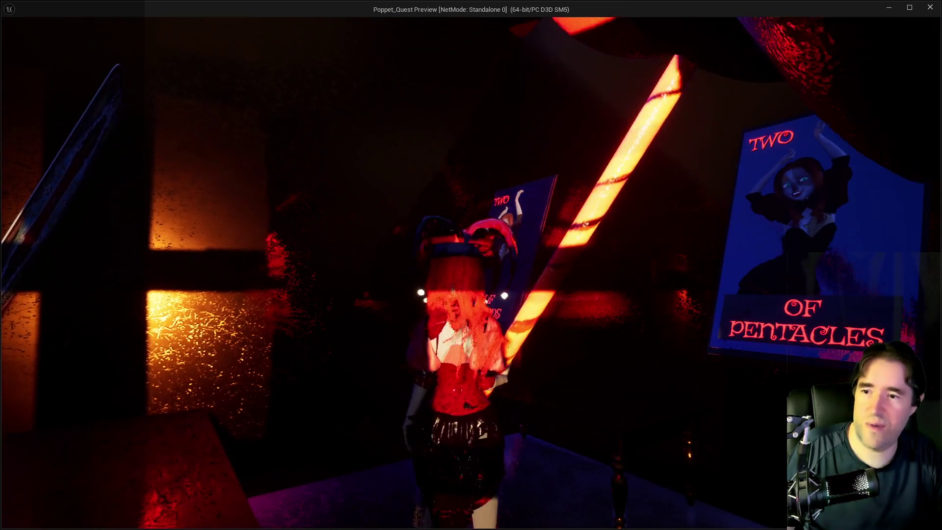
pyautogui.click(397, 443)
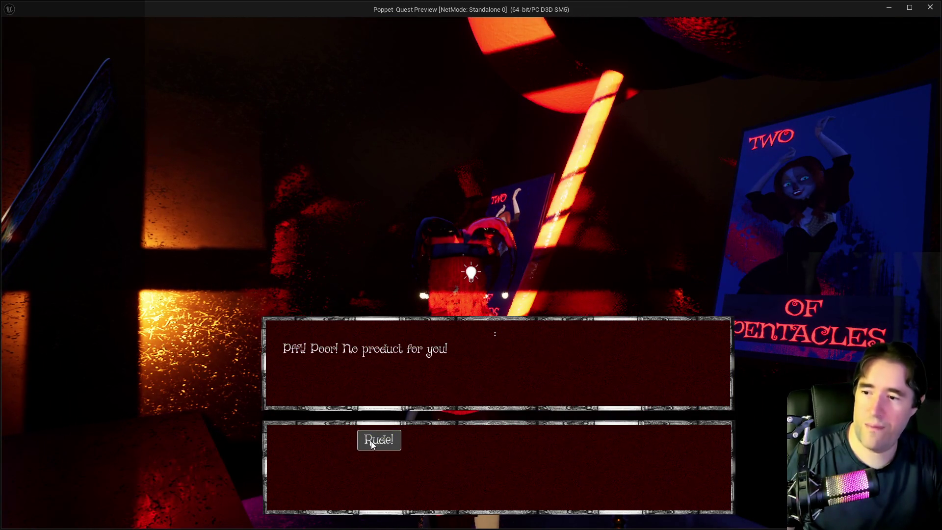
pyautogui.click(388, 443)
# Leave the shop and smash the enemies down the night street with the hammer.
pyautogui.press('w')
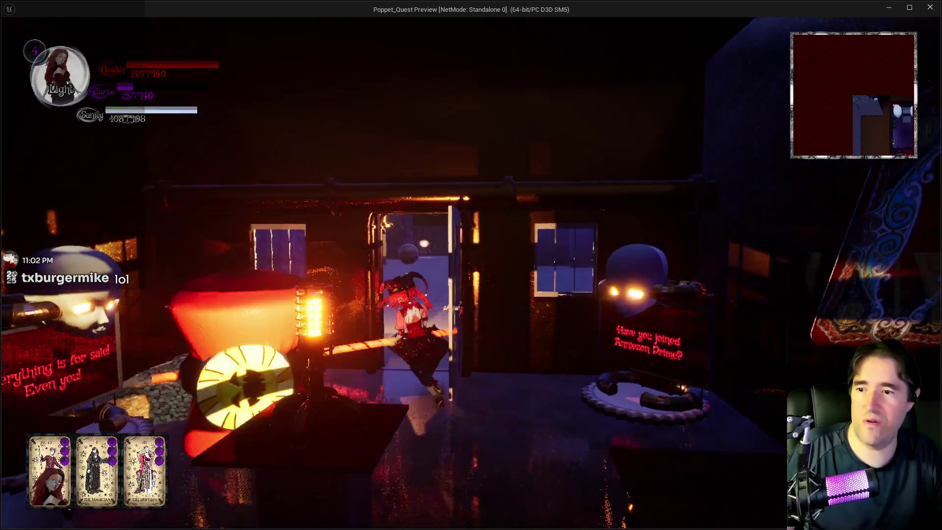
pyautogui.press('w')
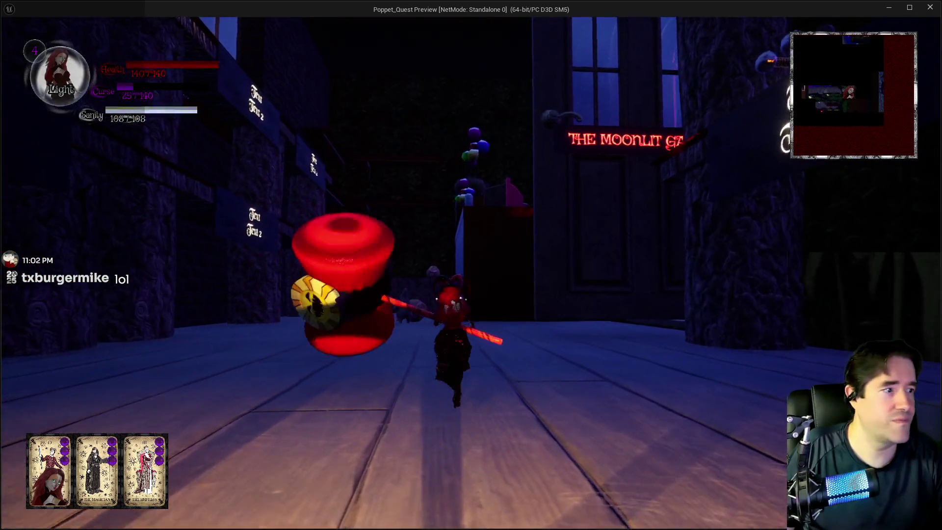
pyautogui.press('w')
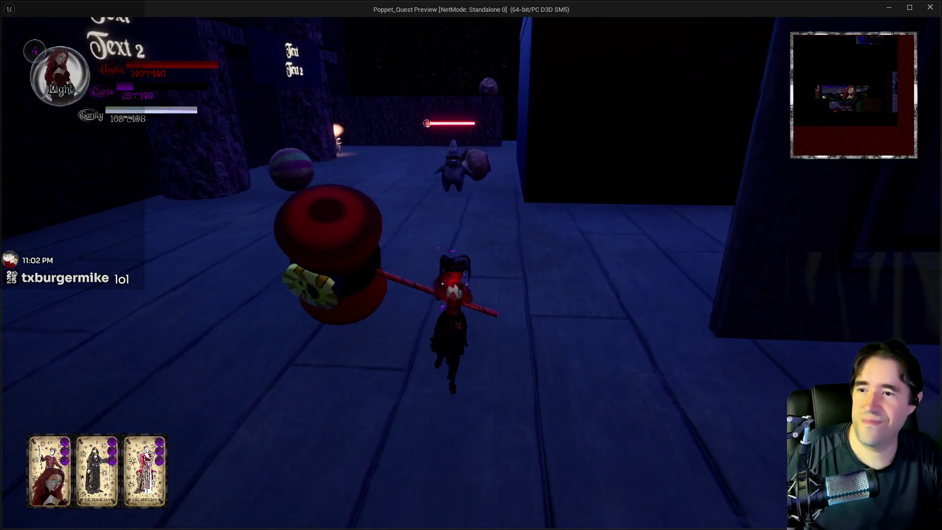
pyautogui.press('w')
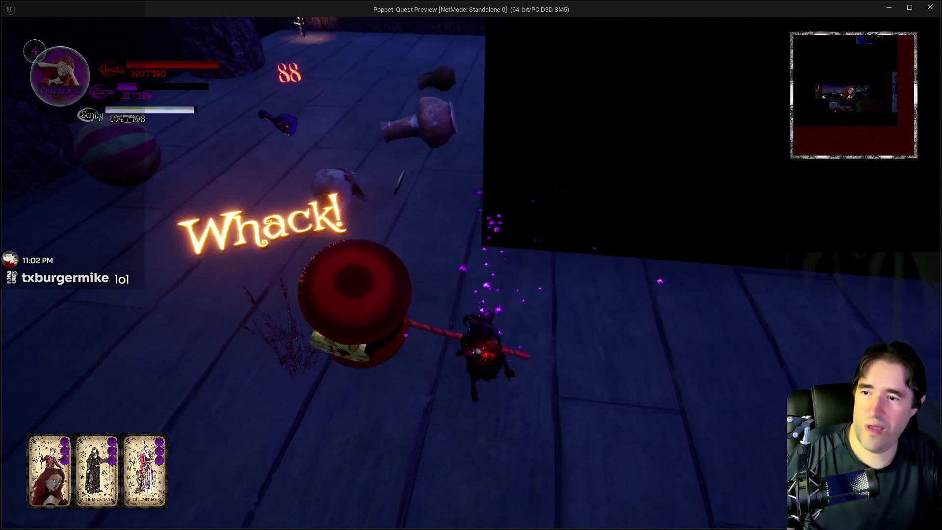
pyautogui.press('w')
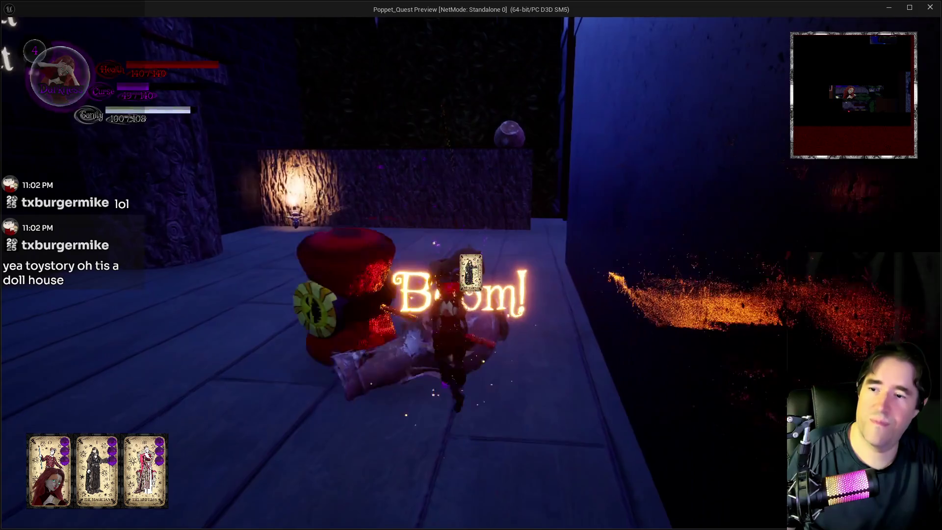
pyautogui.click(471, 264)
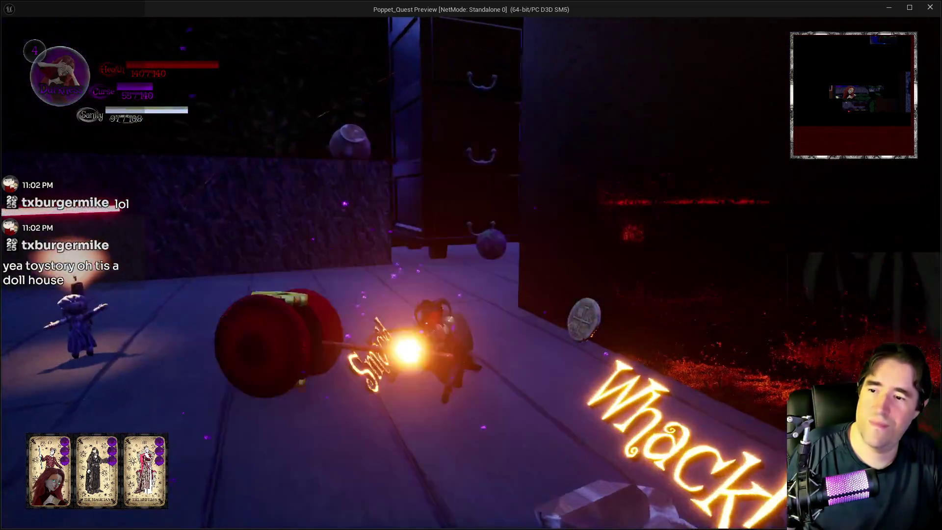
# Walk past the dollhouse and along the porch back into Anniezon's shop.
pyautogui.press('w')
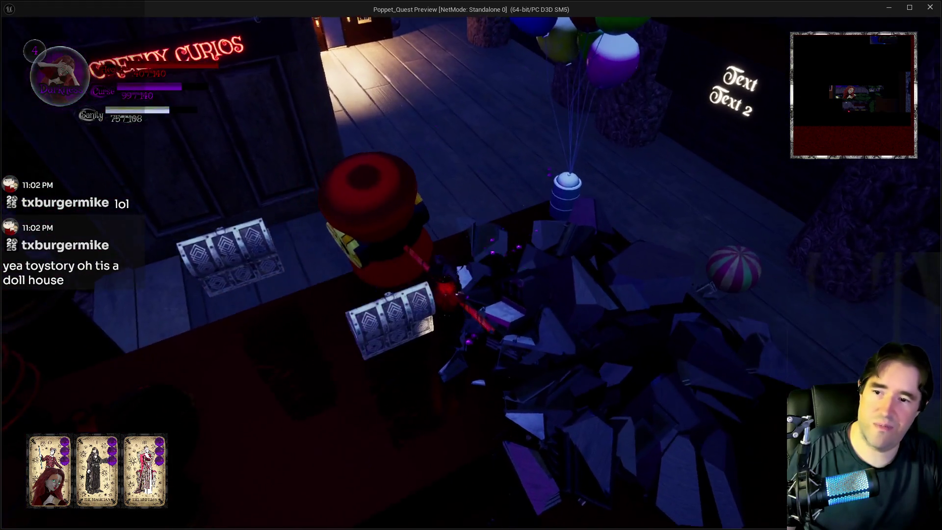
pyautogui.press('w')
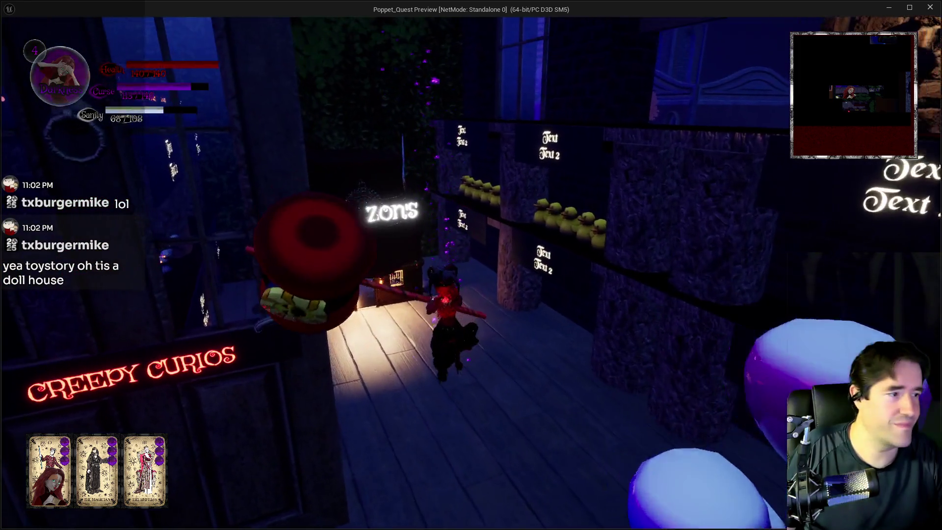
pyautogui.press('w')
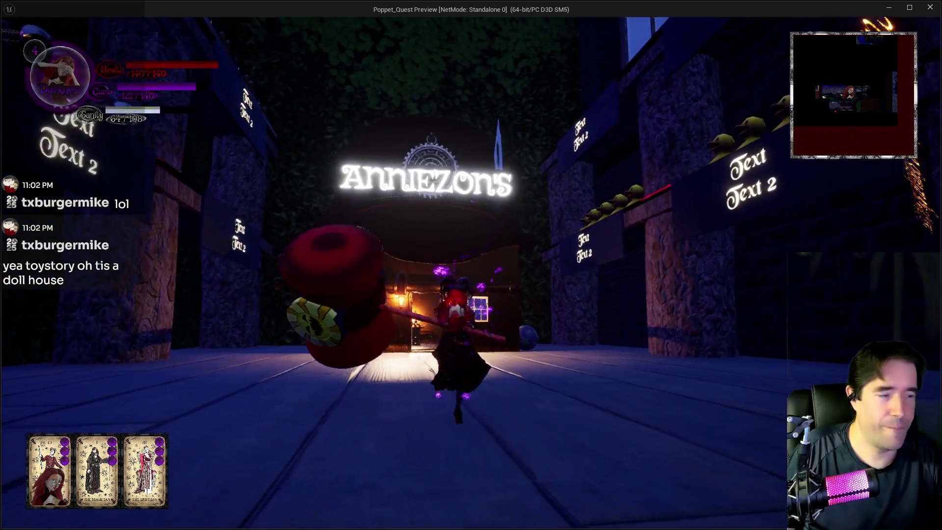
pyautogui.press('w')
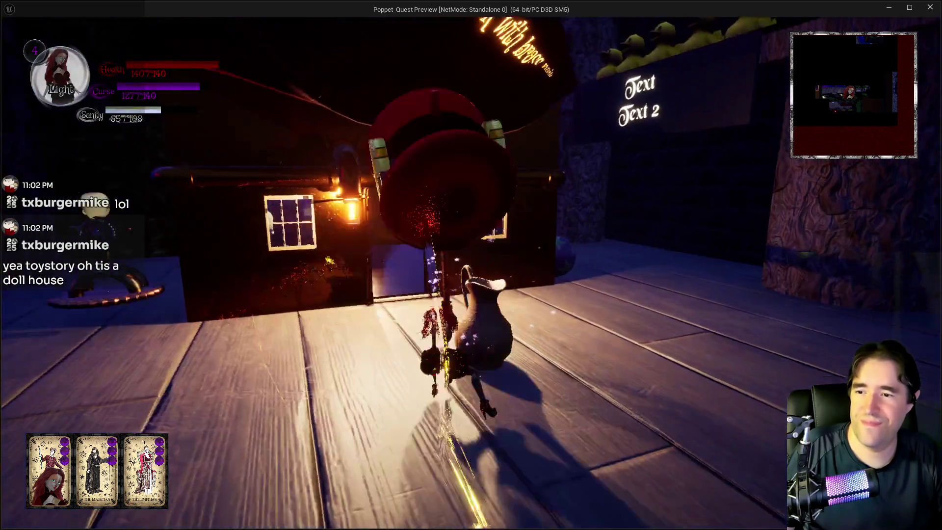
pyautogui.press('w')
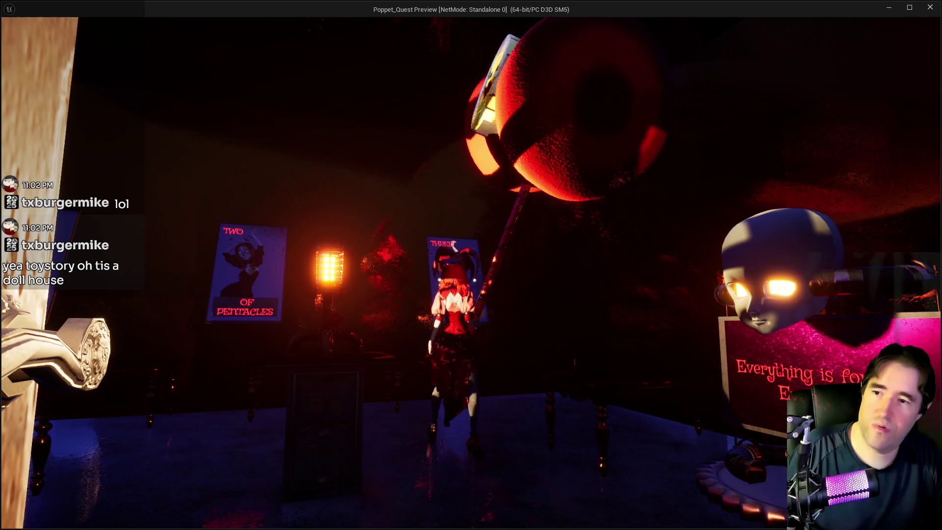
# Buy the Three of Cups card, then strike down the enemy outside.
pyautogui.press('e')
pyautogui.click(363, 438)
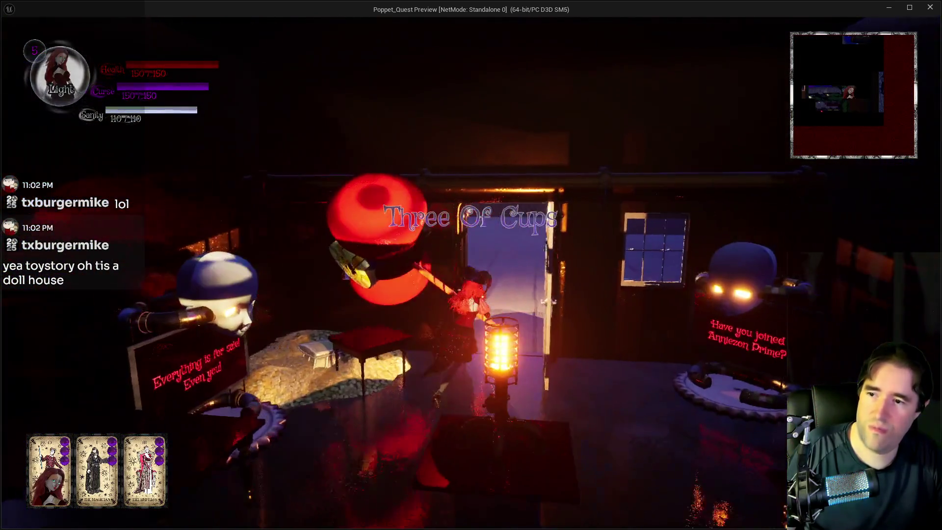
pyautogui.press('w')
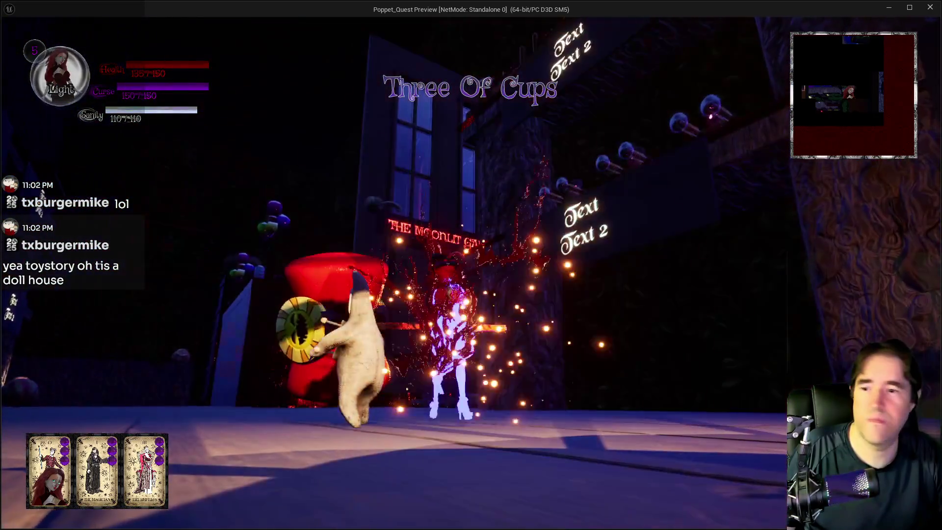
pyautogui.press('w')
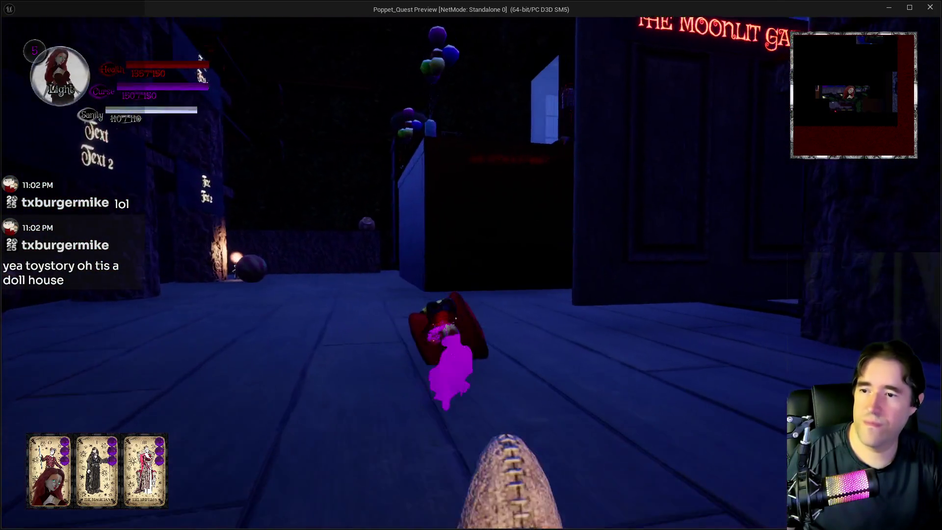
# Run up the steps past the LIBRARY door to beneath the large log and strike there.
pyautogui.press('w')
pyautogui.press('q')
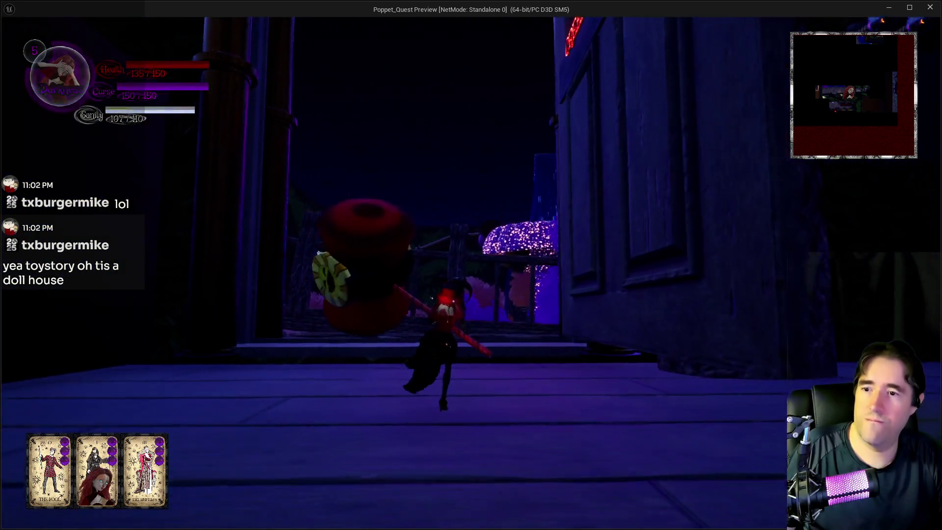
pyautogui.press('w')
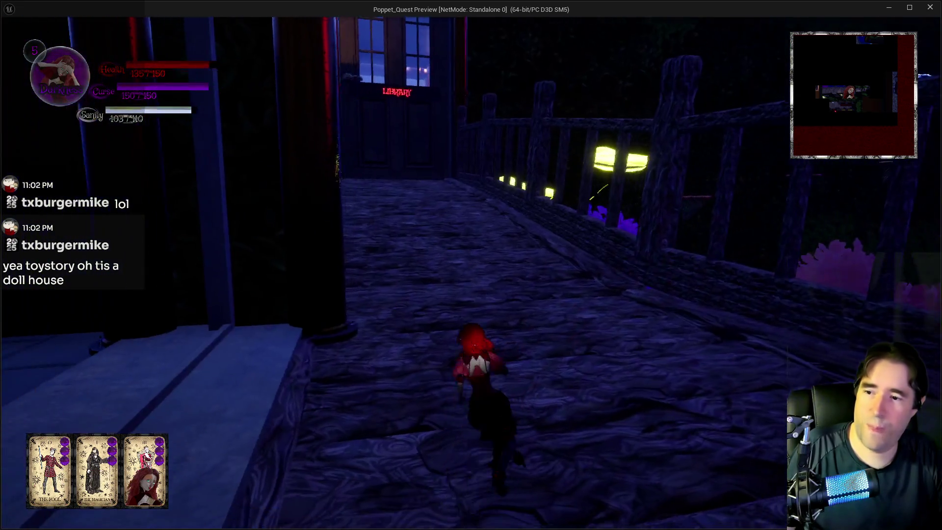
pyautogui.press('w')
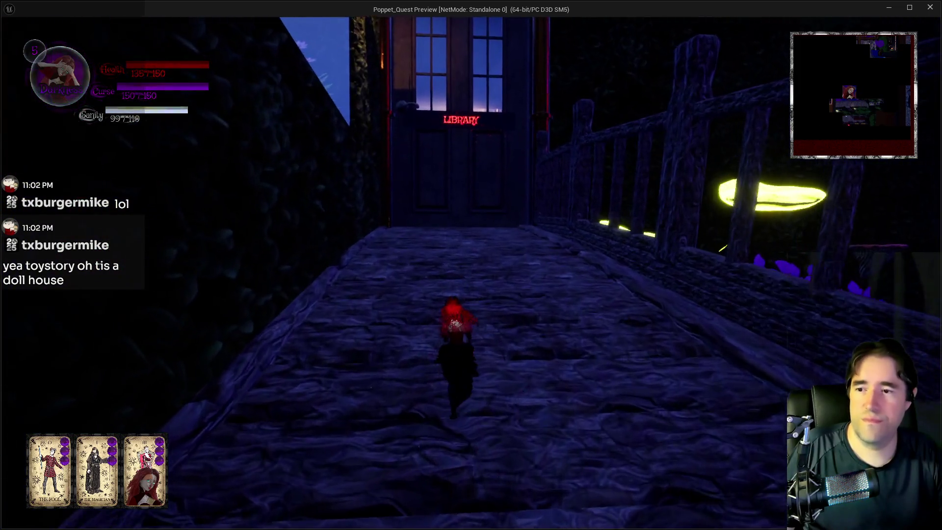
pyautogui.press('w')
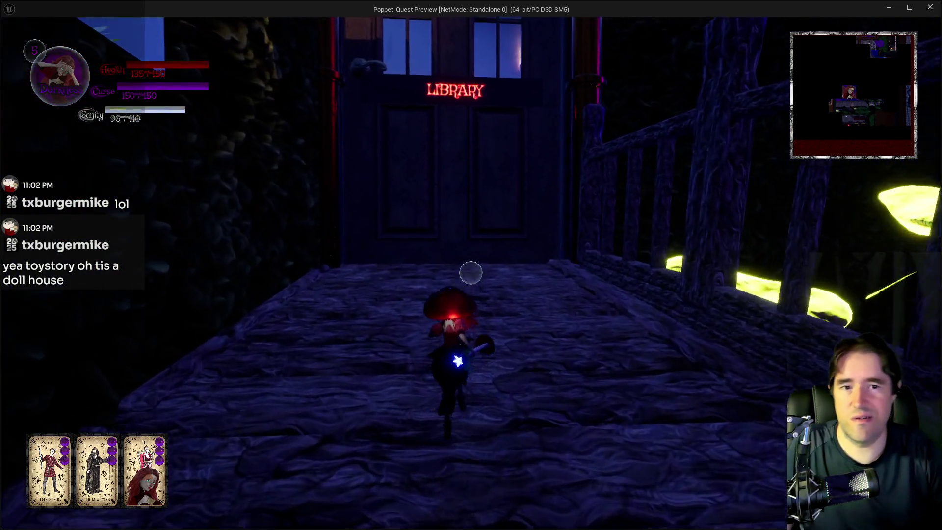
pyautogui.press('w')
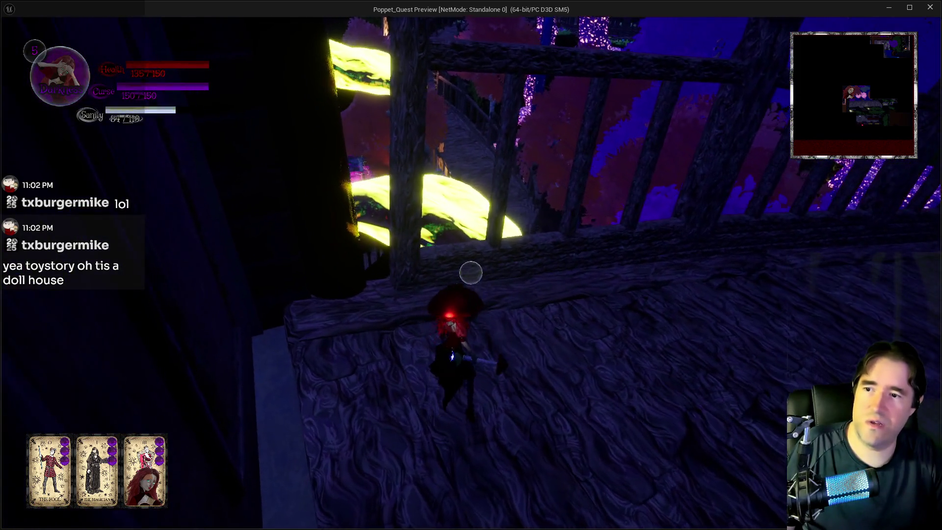
pyautogui.press('w')
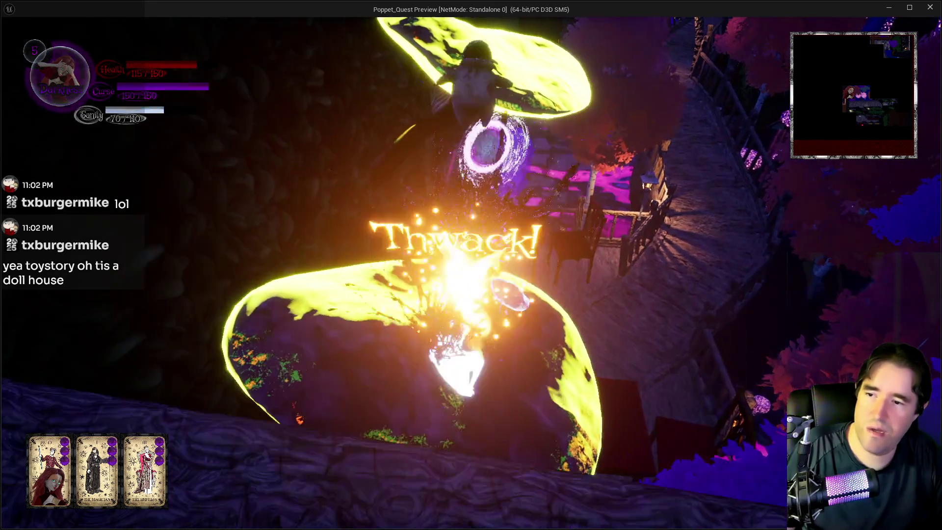
pyautogui.press('2')
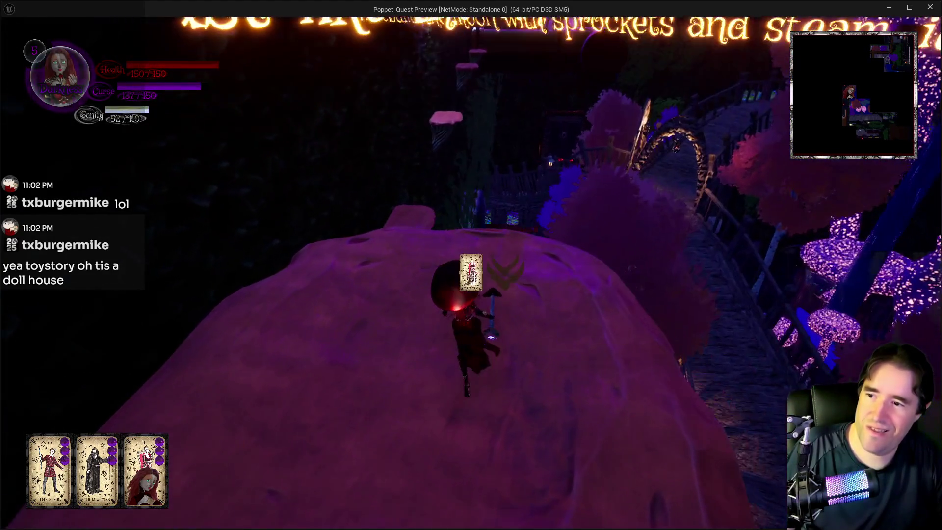
# Cross the mushroom tops to the rock ledge, trigger the curse transformation, and Alt+Tab back to the editor.
pyautogui.press('w')
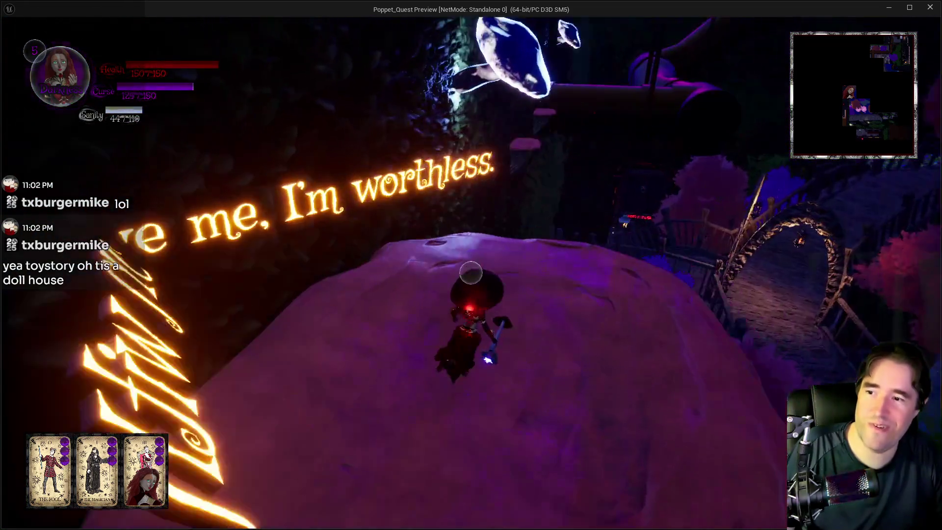
pyautogui.press('w')
pyautogui.press('w')
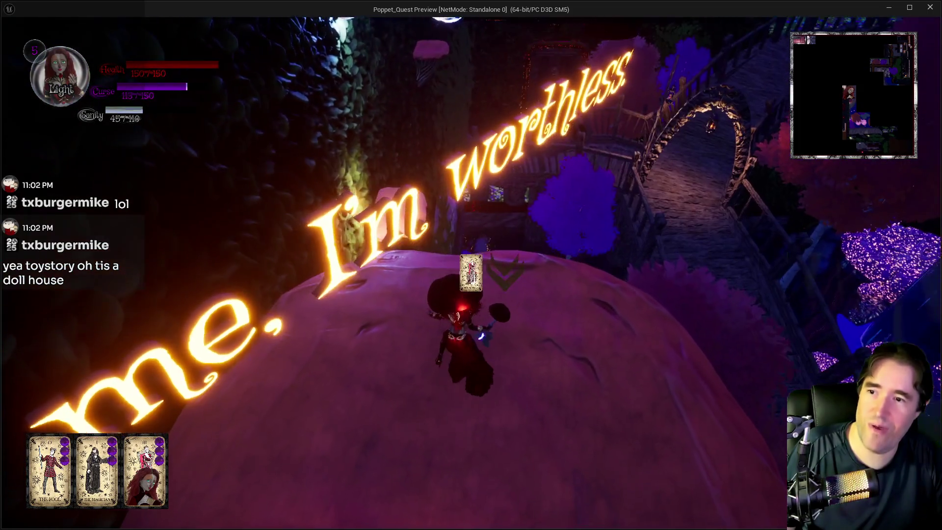
pyautogui.press('w')
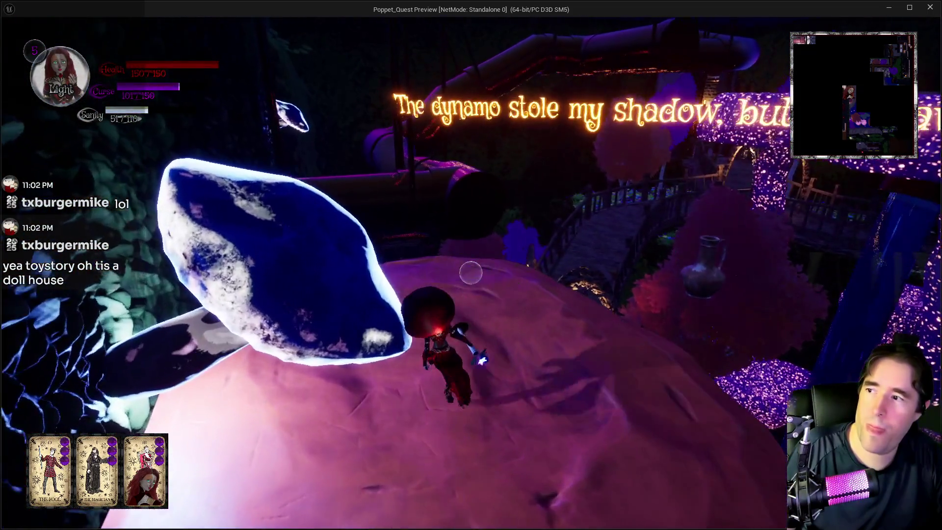
pyautogui.press('w')
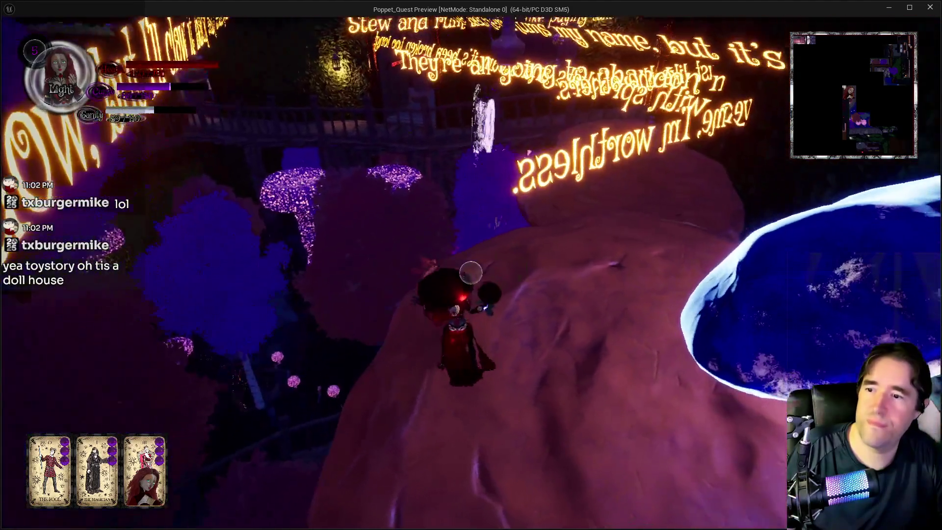
pyautogui.press('w')
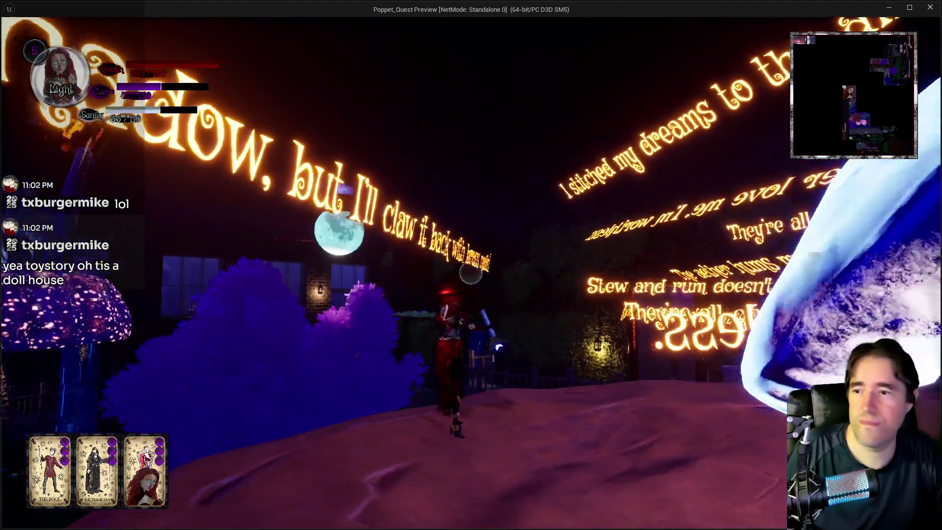
pyautogui.press('w')
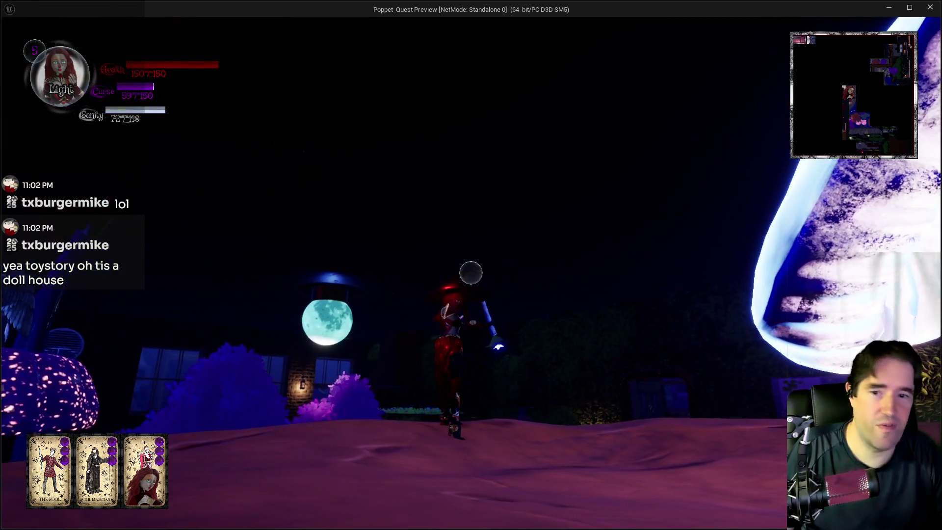
pyautogui.press('w')
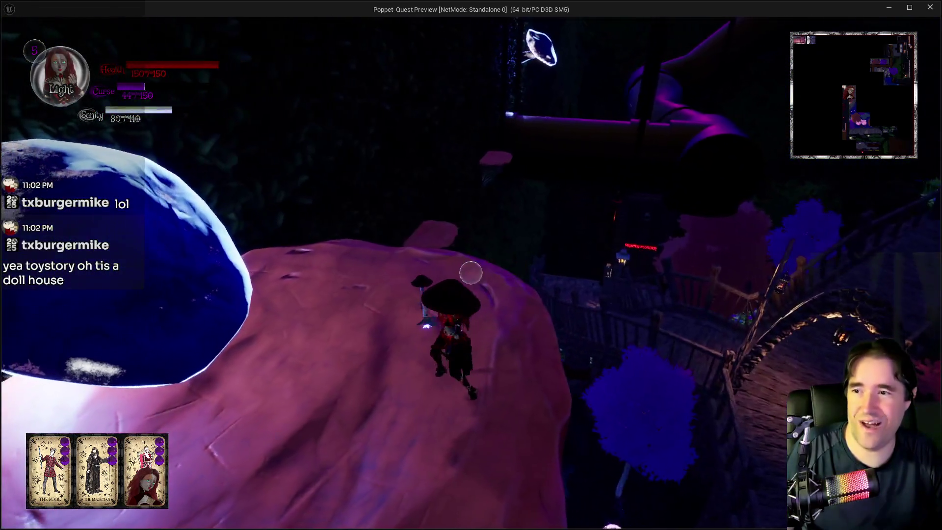
pyautogui.press('e')
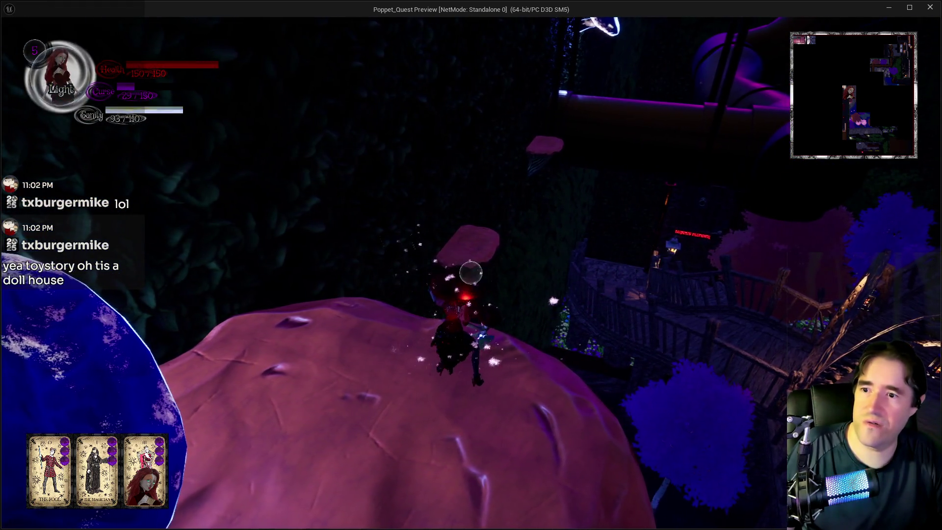
pyautogui.hotkey('alt', 'Tab')
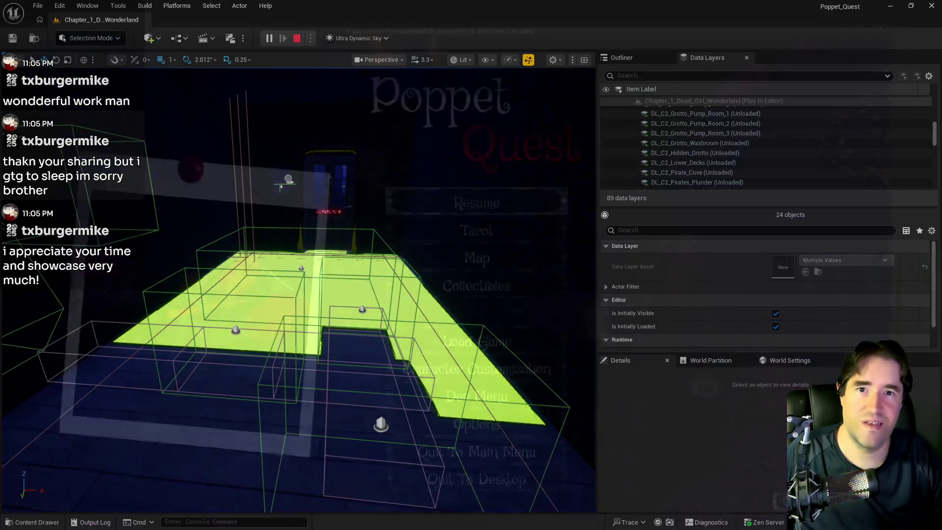
# Stop play, maximise and scroll through the Message Log's Blueprint runtime errors, then close it.
pyautogui.press('Escape')
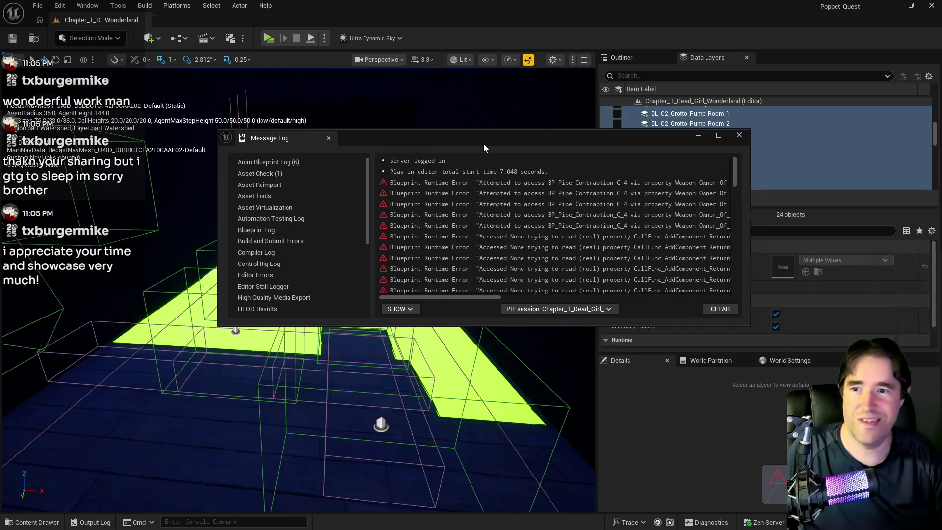
pyautogui.doubleClick(484, 144)
pyautogui.scroll(-15, 718, 358)
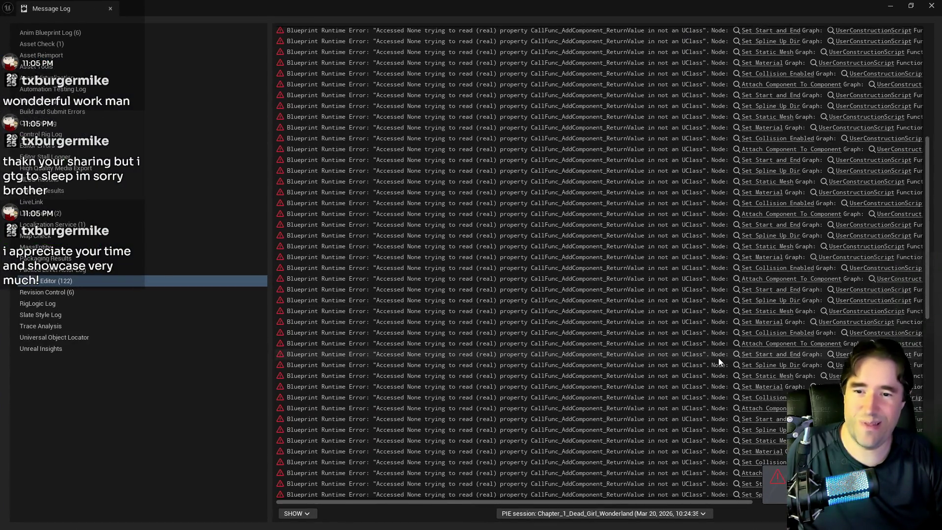
pyautogui.scroll(-5, 718, 358)
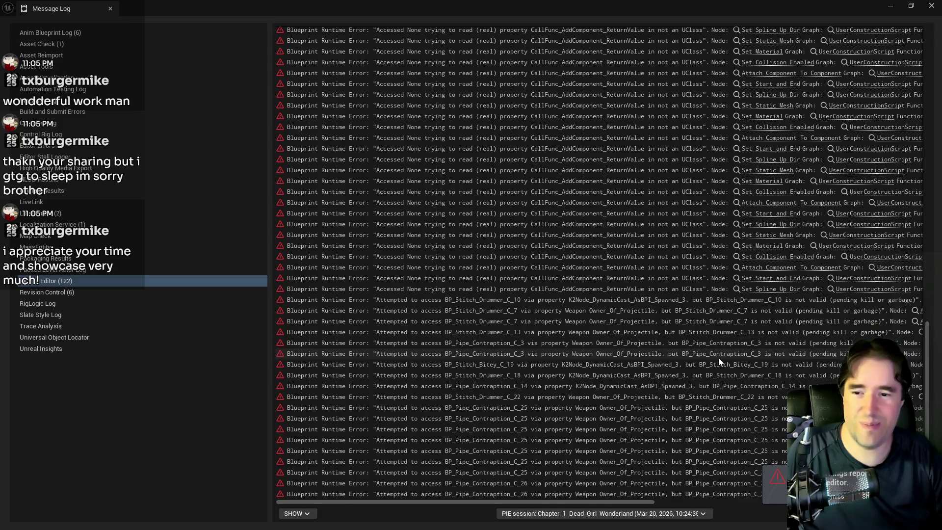
pyautogui.moveTo(599, 501); pyautogui.dragTo(835, 503)
pyautogui.click(931, 5)
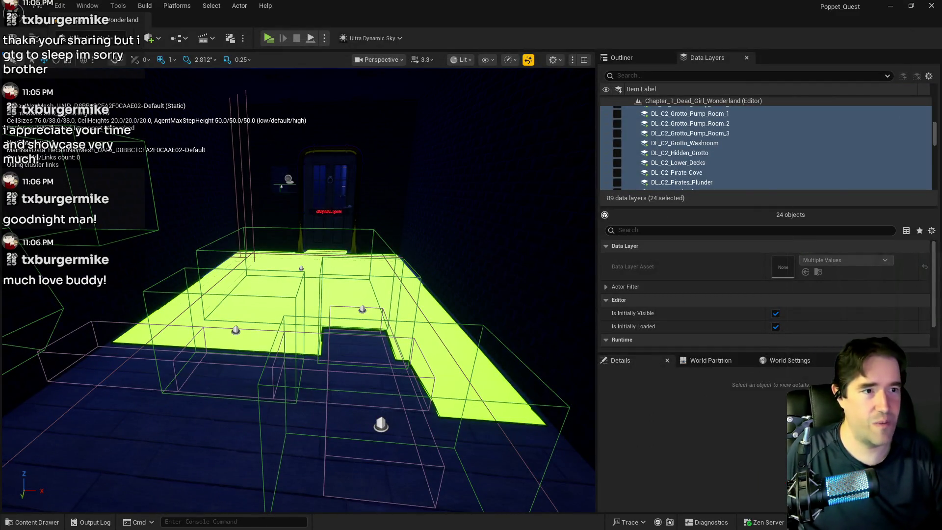
# Fly the viewport through the Carnival Room, CHAPEL and Waiting Room doors, then face the blue room's far corner.
pyautogui.press('w')
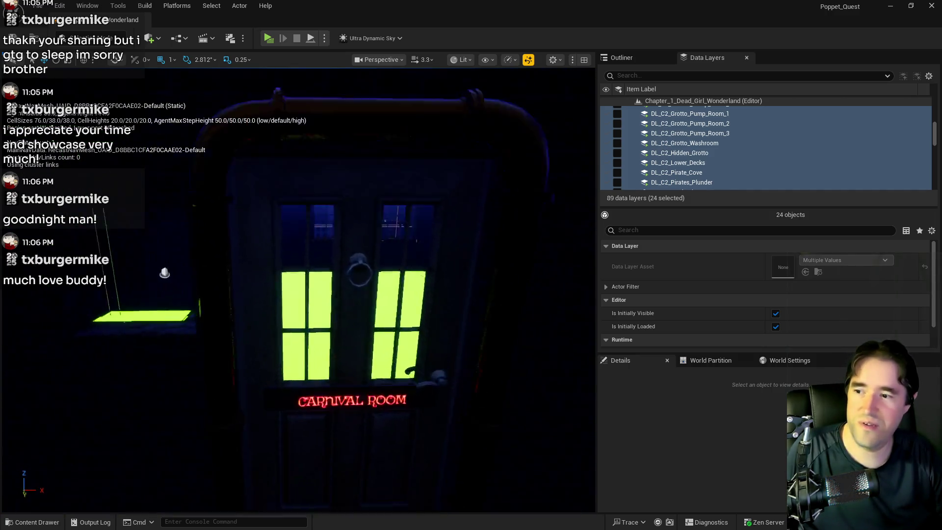
pyautogui.press('w')
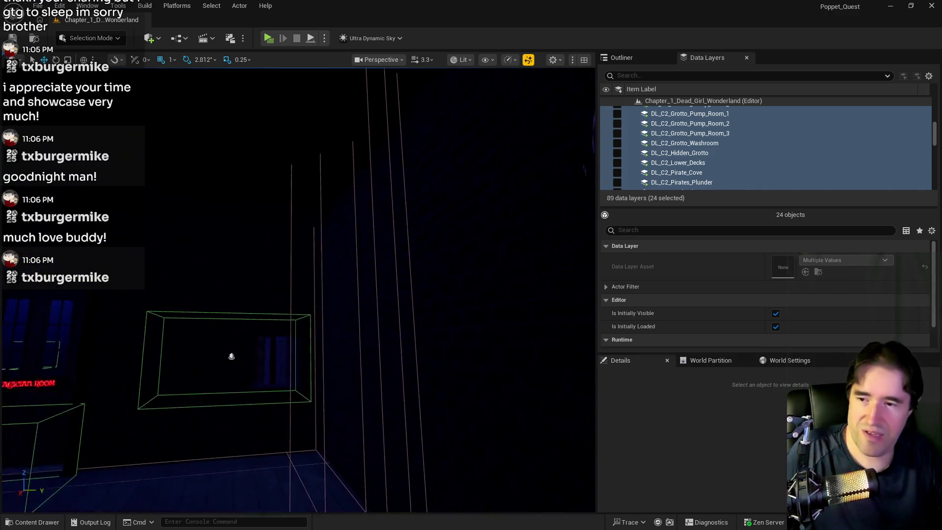
pyautogui.press('w')
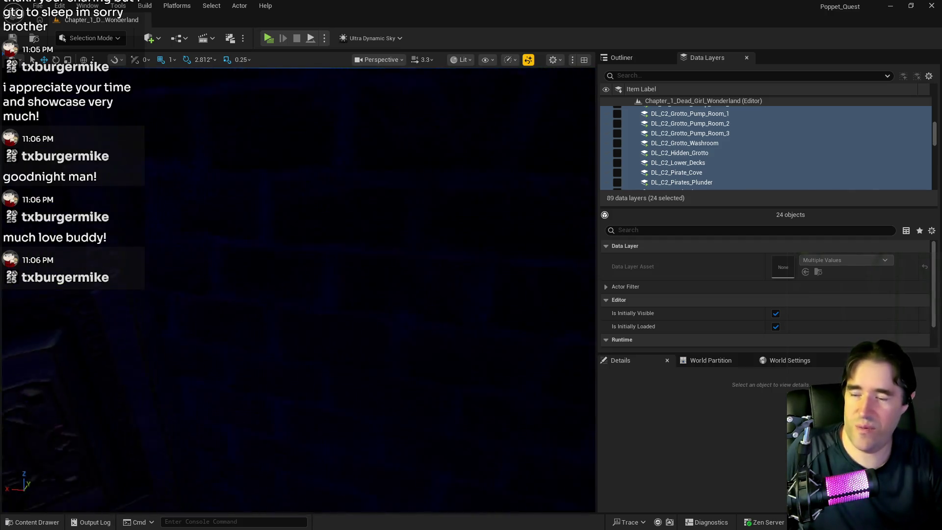
pyautogui.press('w')
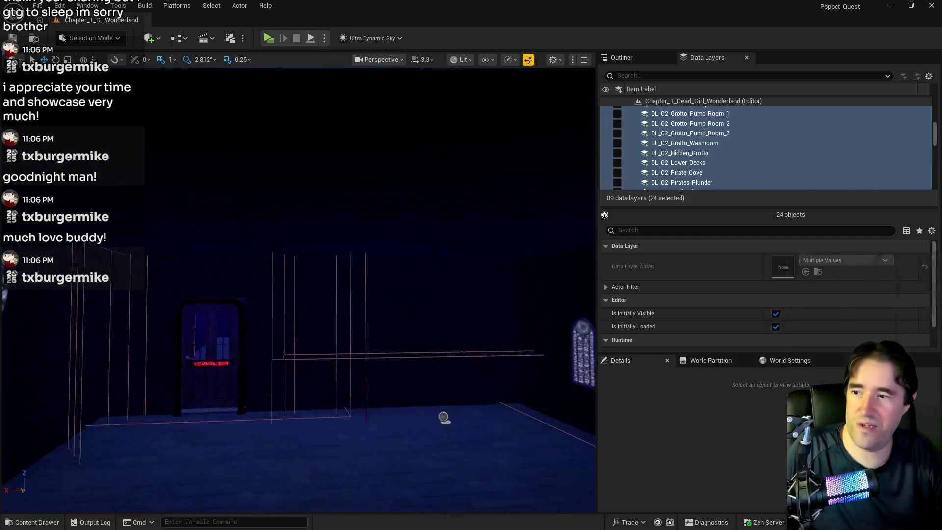
pyautogui.press('w')
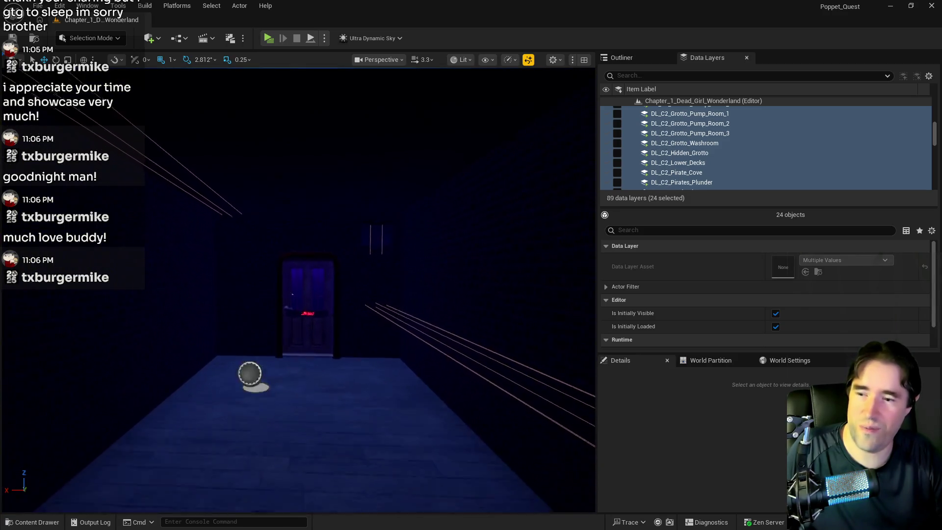
pyautogui.press('d')
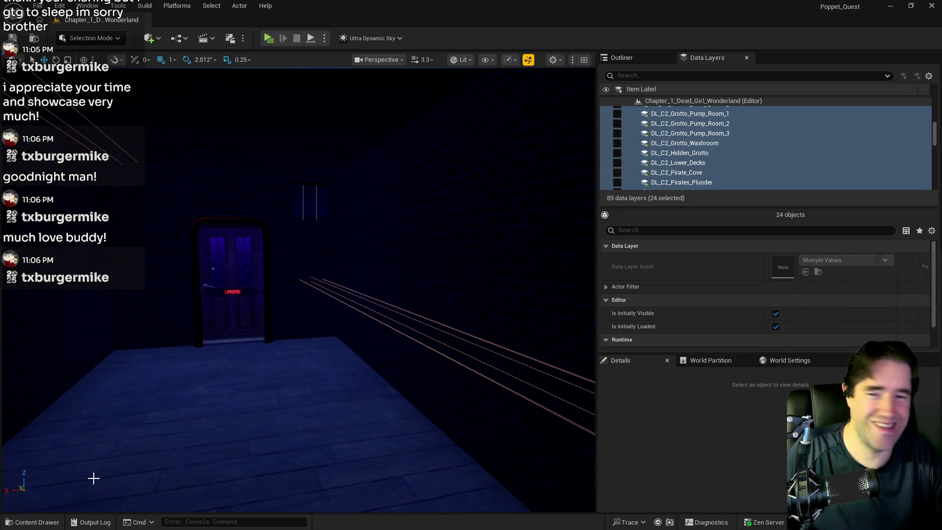
pyautogui.press('w')
pyautogui.moveTo(294, 289)
pyautogui.mouseDown()
pyautogui.moveTo(577, 286)
pyautogui.moveTo(522, 319)
pyautogui.moveTo(333, 282)
pyautogui.moveTo(284, 301)
pyautogui.moveTo(152, 408)
pyautogui.mouseUp()
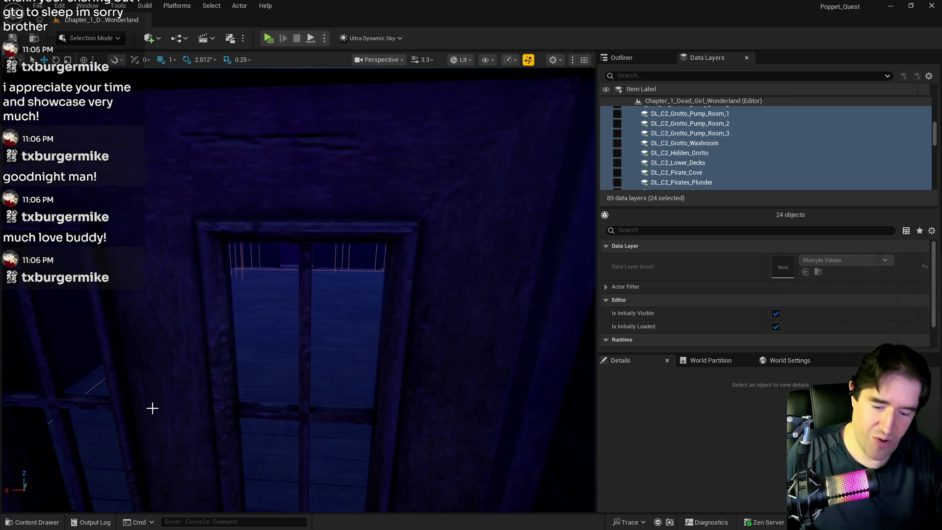
pyautogui.moveTo(280, 405); pyautogui.dragTo(280, 405)
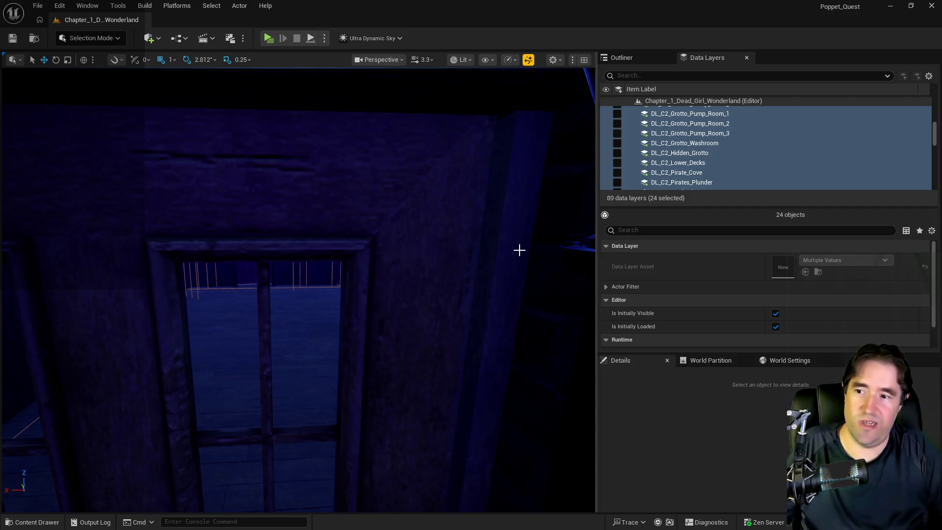
# Select and load the DL_C1_Safari_Room data layer, then turn the viewport toward the angel statue.
pyautogui.scroll(-5, 411, 291)
pyautogui.scroll(5, 765, 147)
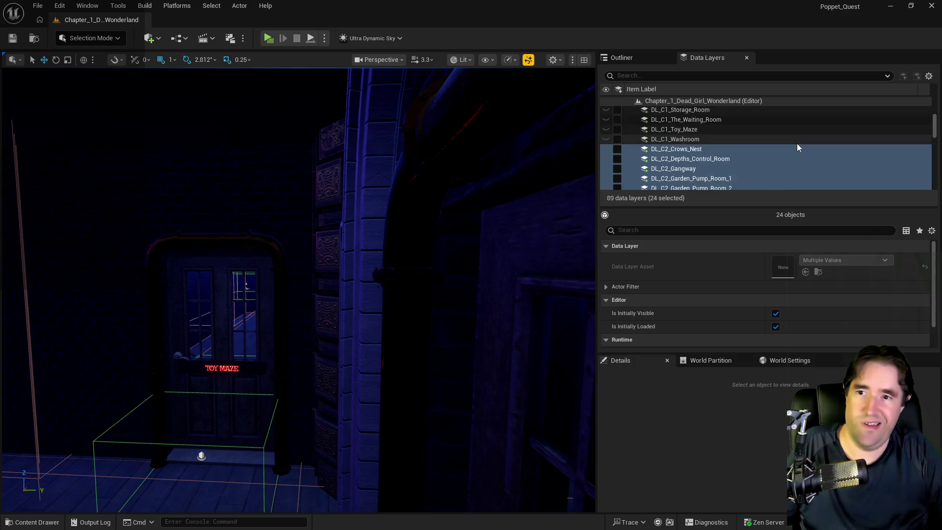
pyautogui.click(632, 121)
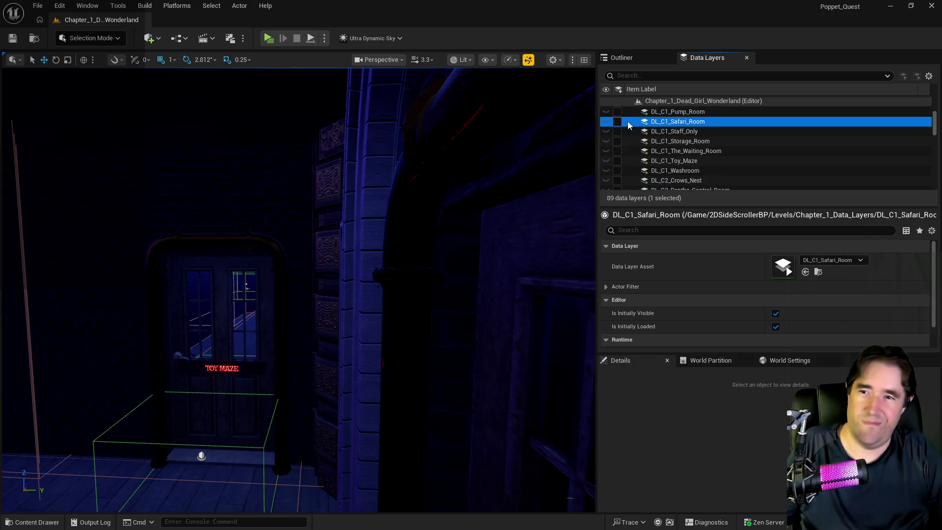
pyautogui.click(617, 122)
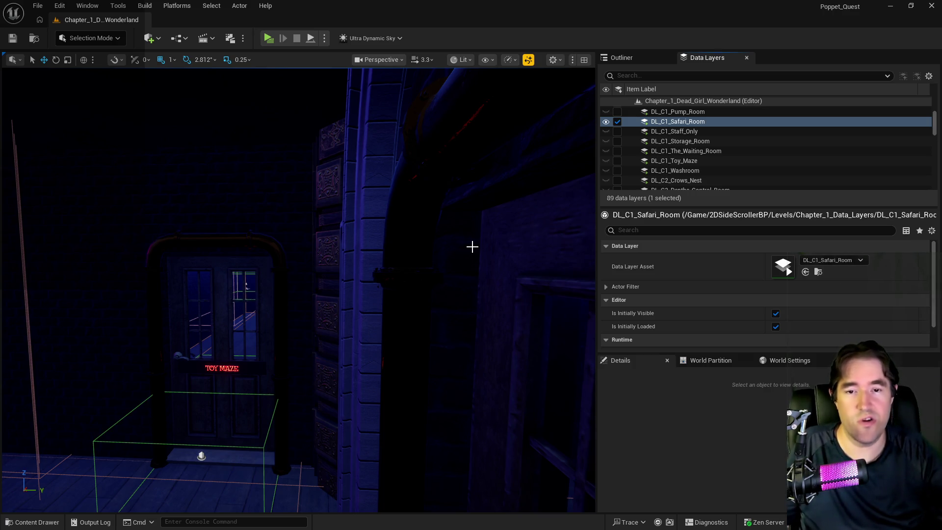
pyautogui.moveTo(385, 293)
pyautogui.mouseDown()
pyautogui.moveTo(358, 289)
pyautogui.moveTo(375, 287)
pyautogui.mouseUp()
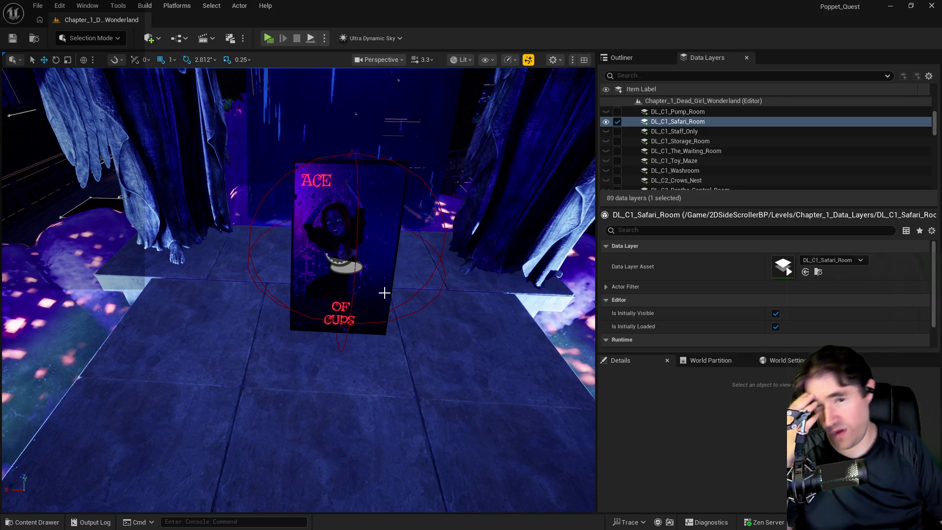
pyautogui.moveTo(384, 292); pyautogui.dragTo(399, 297)
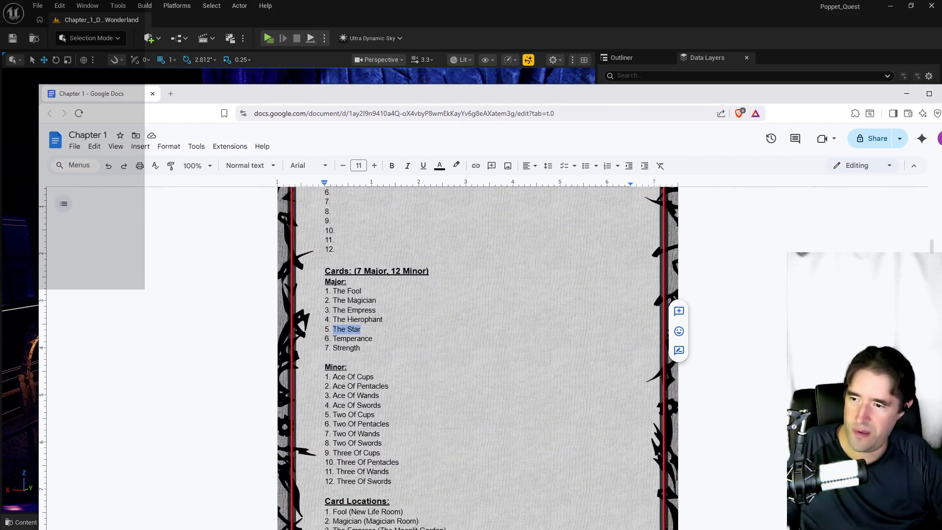
# Add an empty line after '7. Strength' and insert The Hermit as item 4 after The Empress.
pyautogui.click(368, 354)
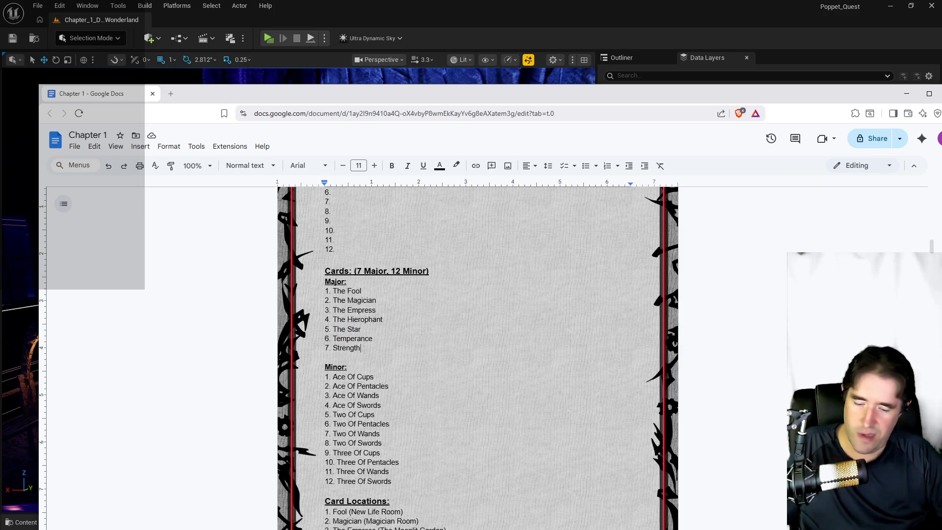
pyautogui.press('Return')
pyautogui.press('Return')
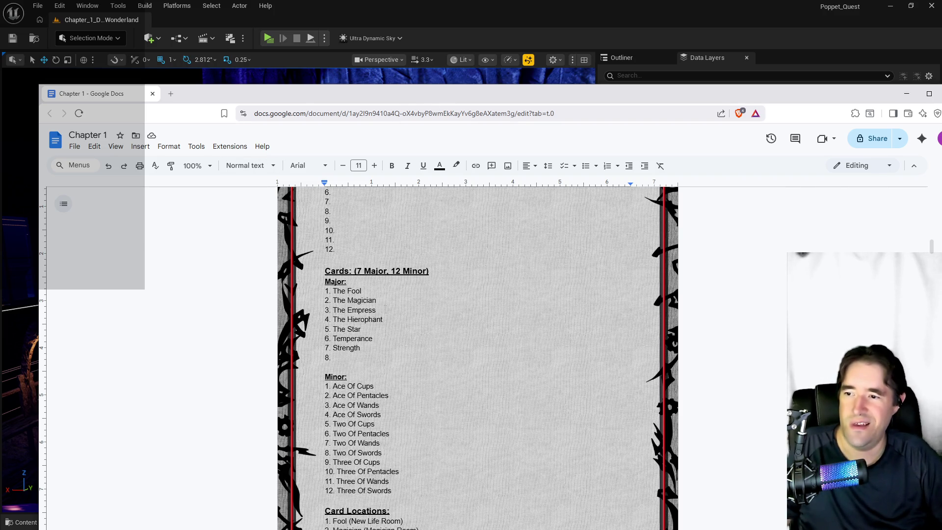
pyautogui.press('Return')
pyautogui.write('The Hermit')
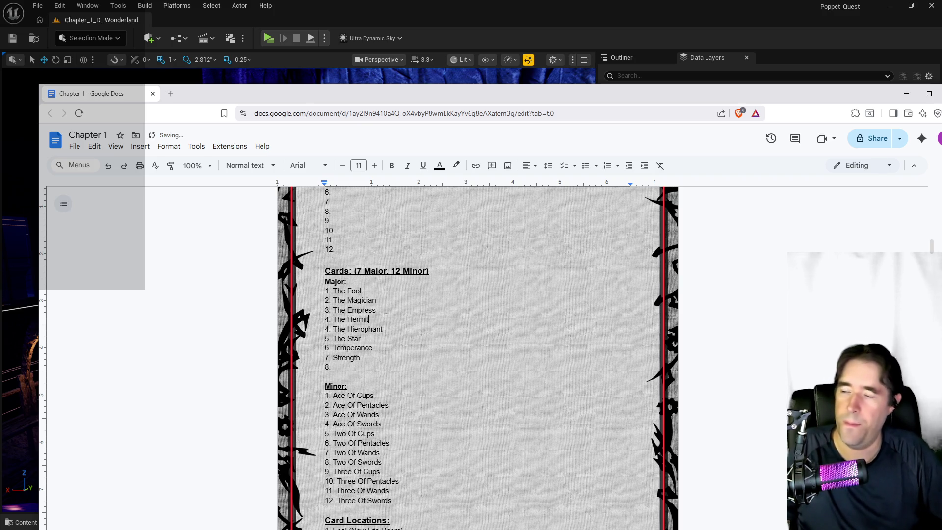
pyautogui.moveTo(523, 92); pyautogui.dragTo(941, 123)
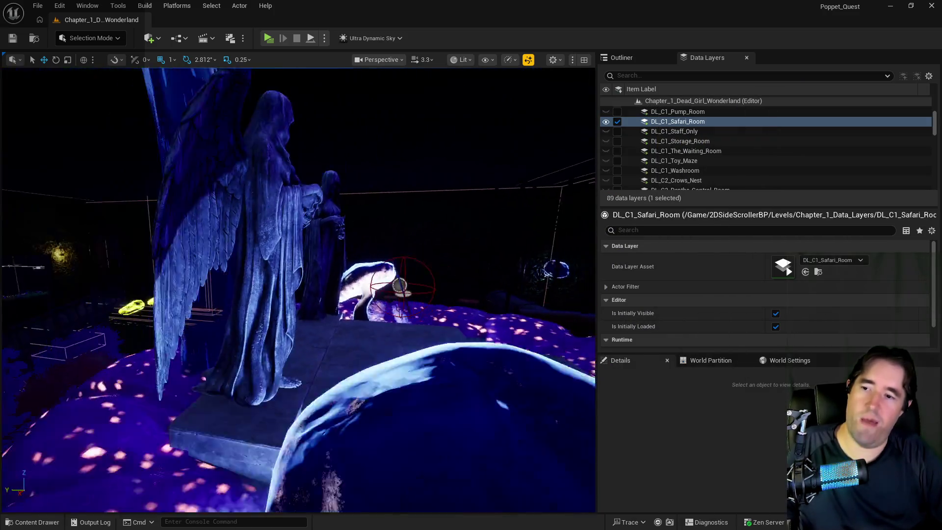
# Select BP_Resurrection_Vat8, its tarot card and the Capsule Control panel, then frame them.
pyautogui.moveTo(137, 494); pyautogui.dragTo(137, 493)
pyautogui.moveTo(362, 408); pyautogui.dragTo(362, 408)
pyautogui.click(362, 409)
pyautogui.keyDown('ctrl'); pyautogui.click(314, 363); pyautogui.keyUp('ctrl')
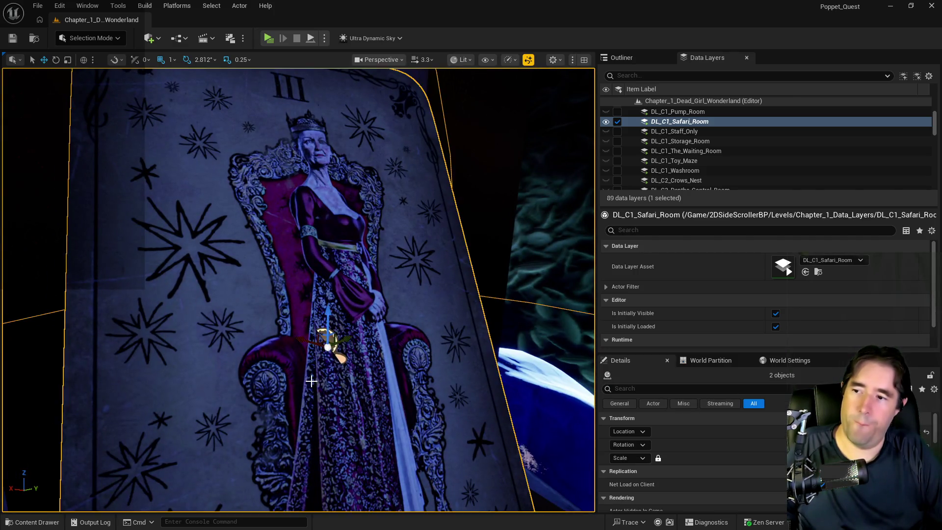
pyautogui.scroll(-5, 301, 414)
pyautogui.keyDown('ctrl'); pyautogui.click(303, 416); pyautogui.keyUp('ctrl')
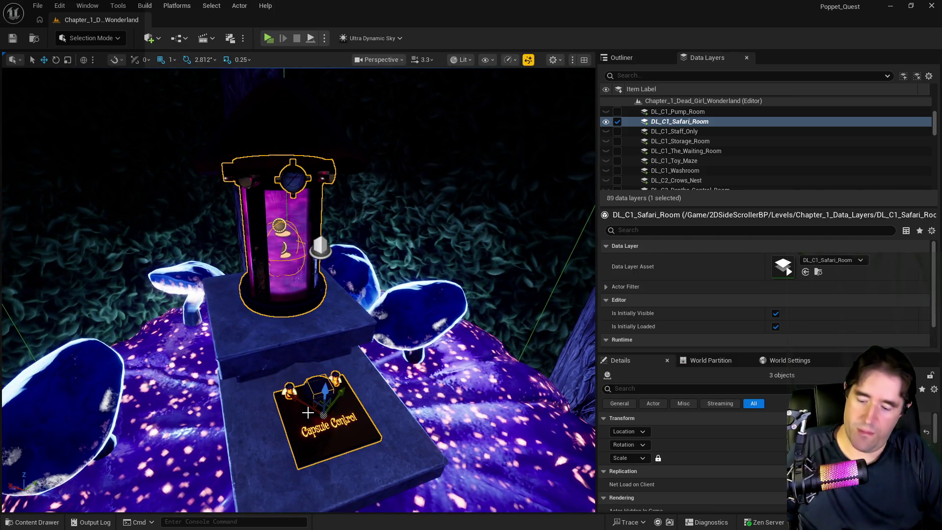
pyautogui.scroll(-10, 334, 398)
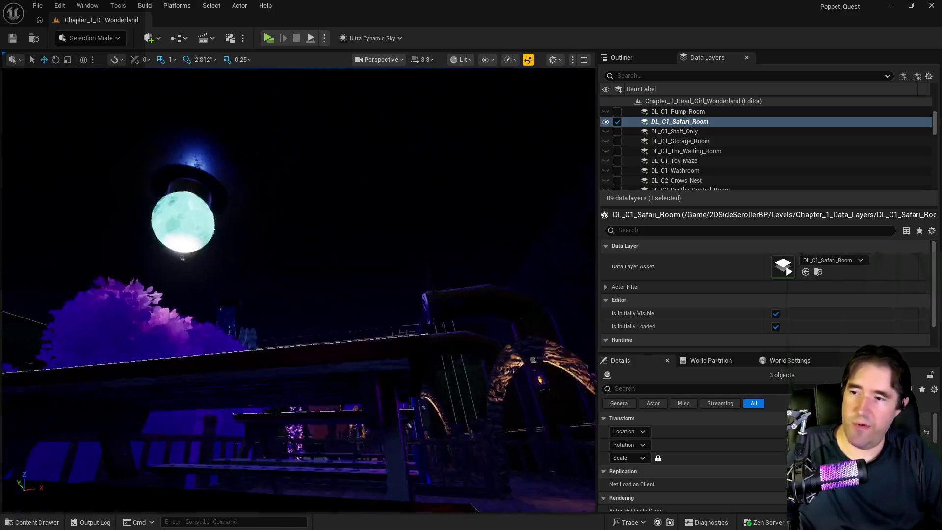
pyautogui.press('f')
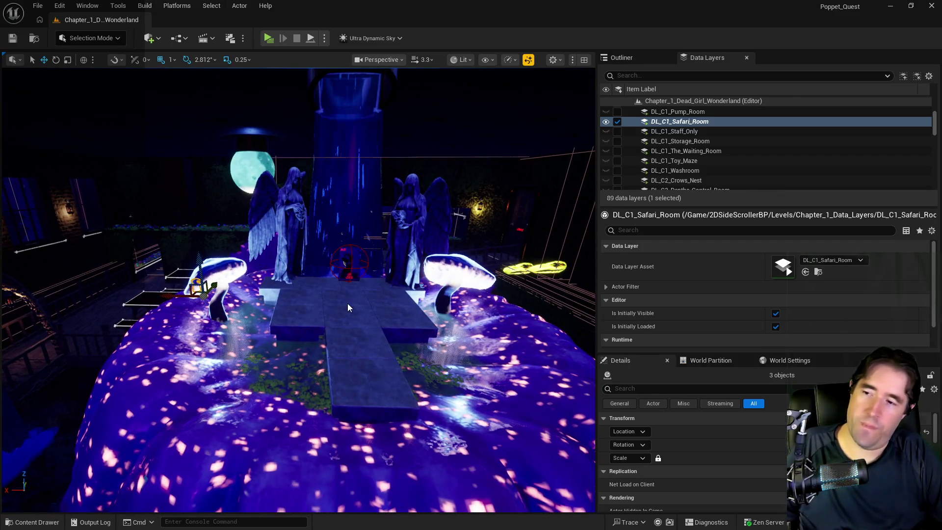
# Paste the vat group onto the platform stand with Paste Here and raise it along Z.
pyautogui.rightClick(347, 307)
pyautogui.moveTo(521, 350)
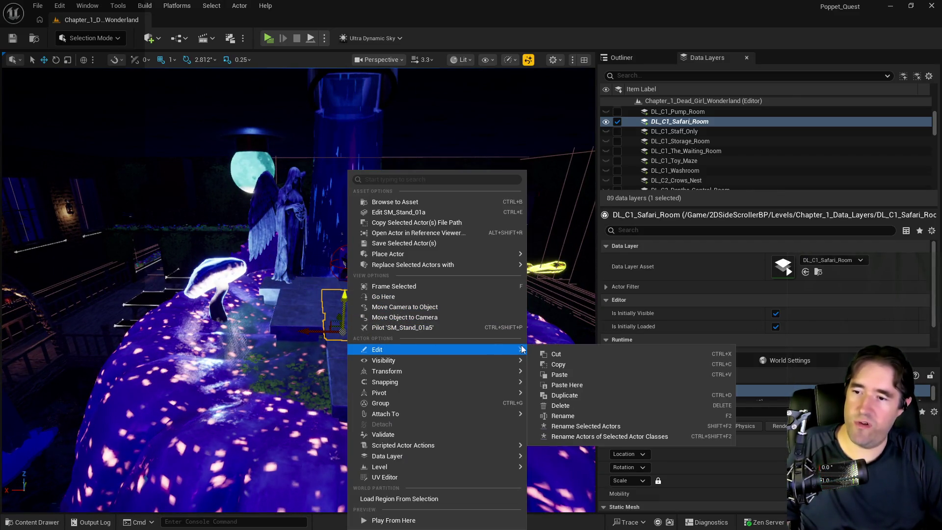
pyautogui.click(556, 386)
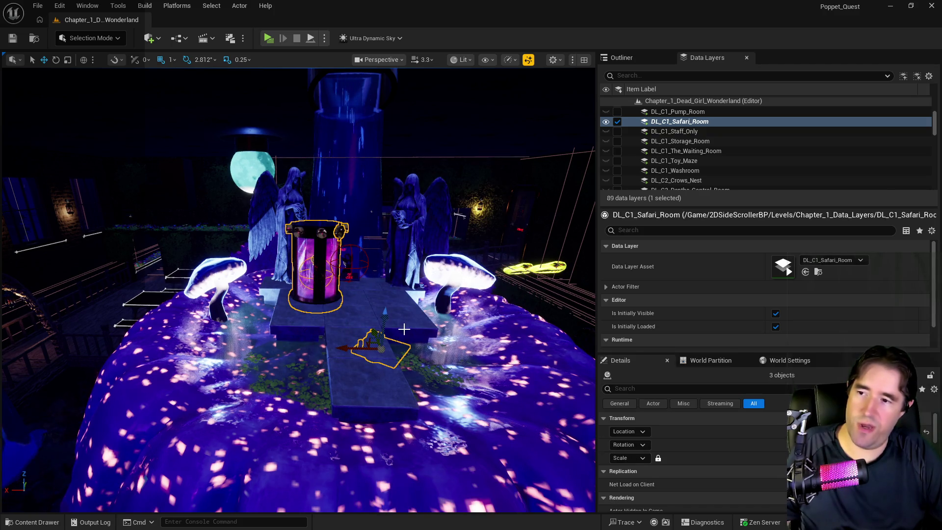
pyautogui.moveTo(382, 318)
pyautogui.mouseDown()
pyautogui.moveTo(398, 298)
pyautogui.moveTo(407, 315)
pyautogui.moveTo(366, 342)
pyautogui.moveTo(382, 342)
pyautogui.mouseUp()
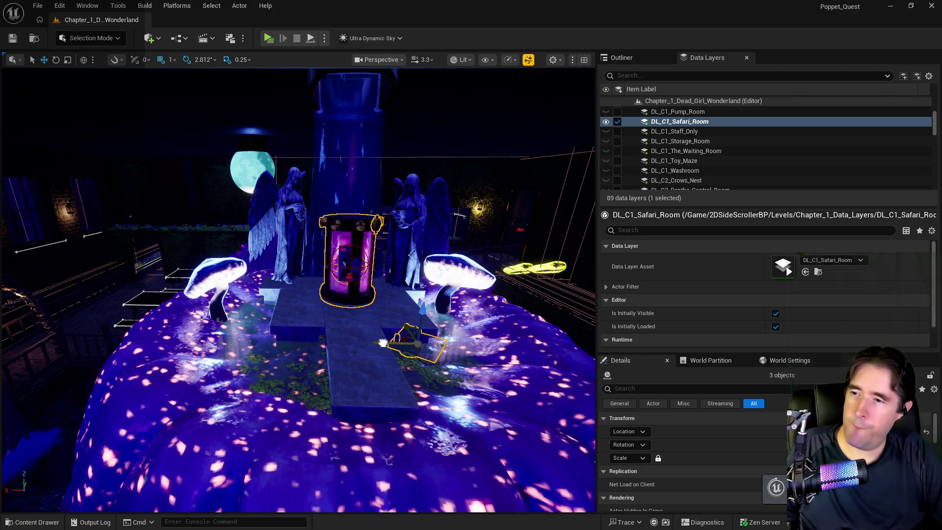
# Select BP_Activation_Button4 on the pasted stand and frame it.
pyautogui.moveTo(320, 299); pyautogui.dragTo(315, 276)
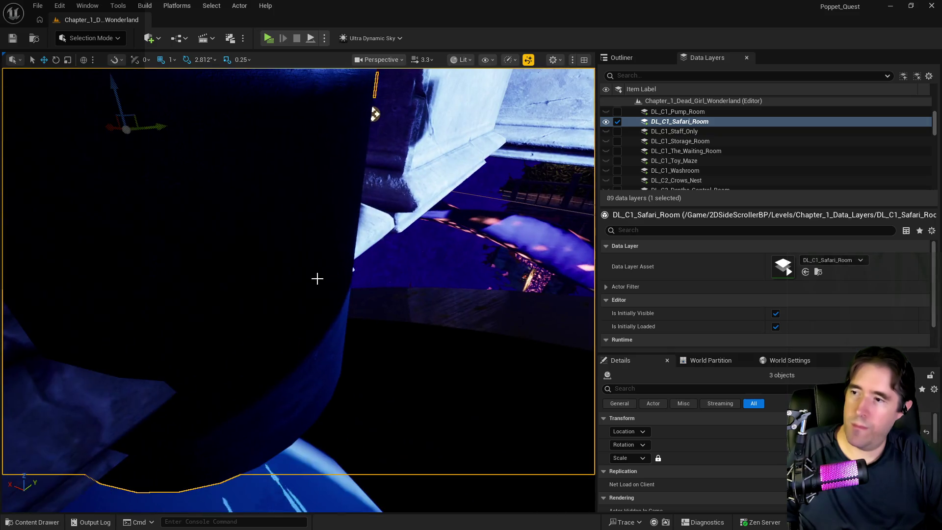
pyautogui.click(307, 282)
pyautogui.press('f')
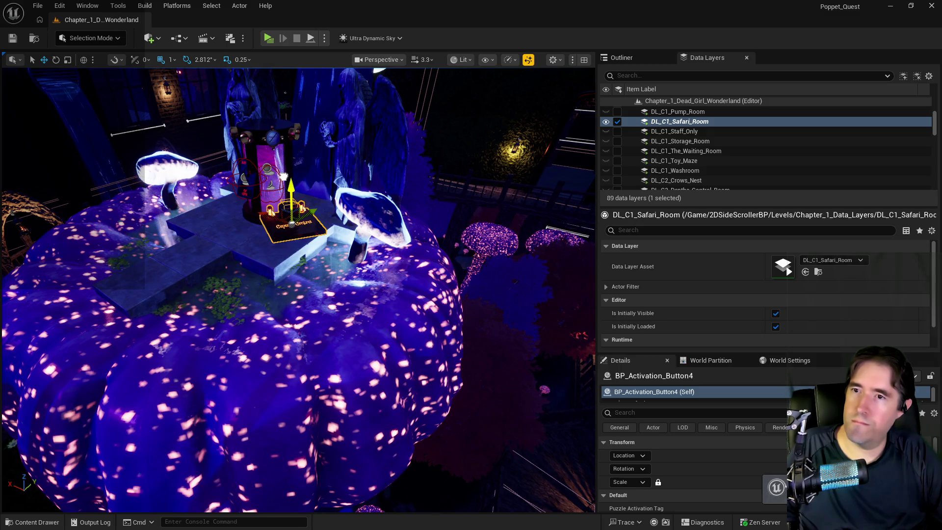
# Delete the NavMeshBoundsVolume found by an Outliner 'nav' search, then frame BP_Activation_Button4.
pyautogui.click(622, 58)
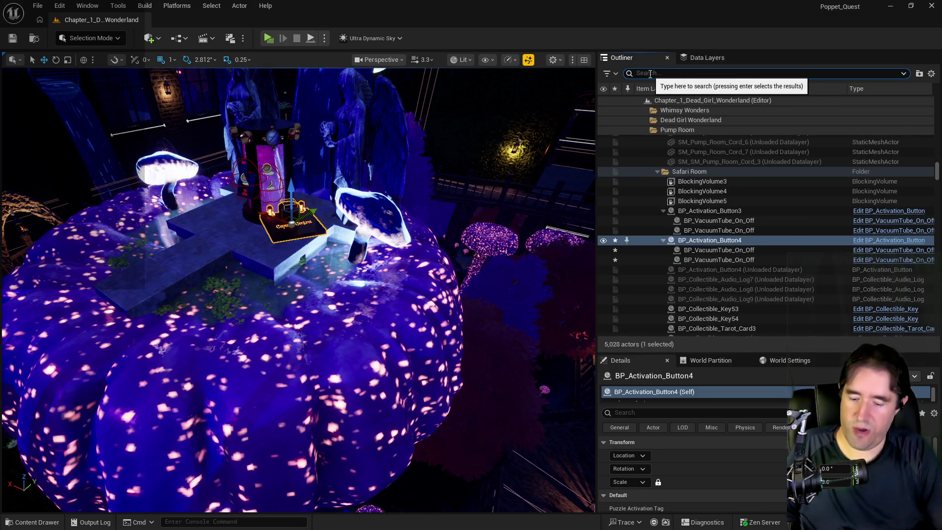
pyautogui.write('nav')
pyautogui.click(677, 240)
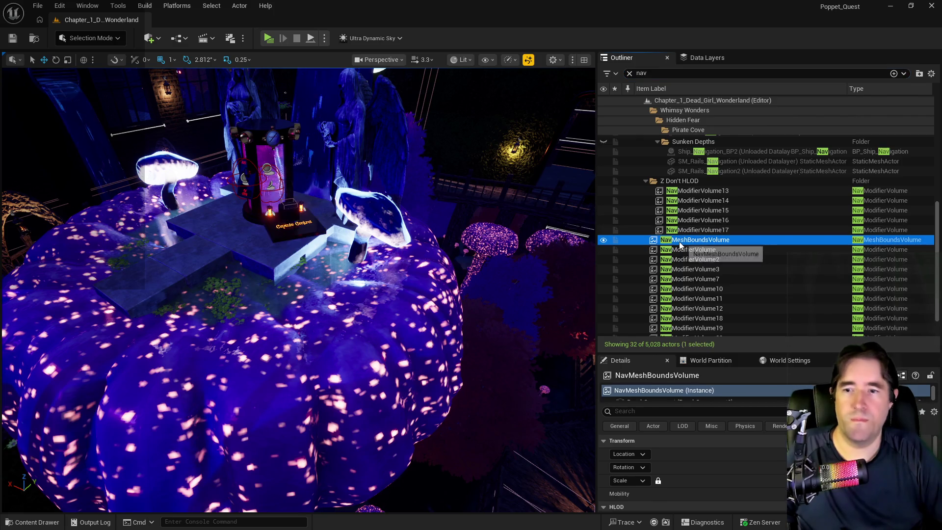
pyautogui.press('Delete')
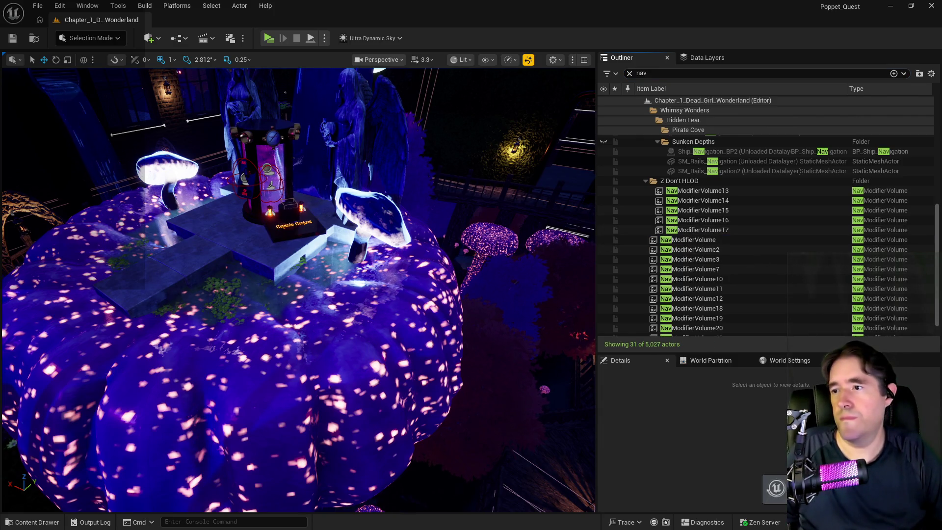
pyautogui.click(396, 244)
pyautogui.press('f')
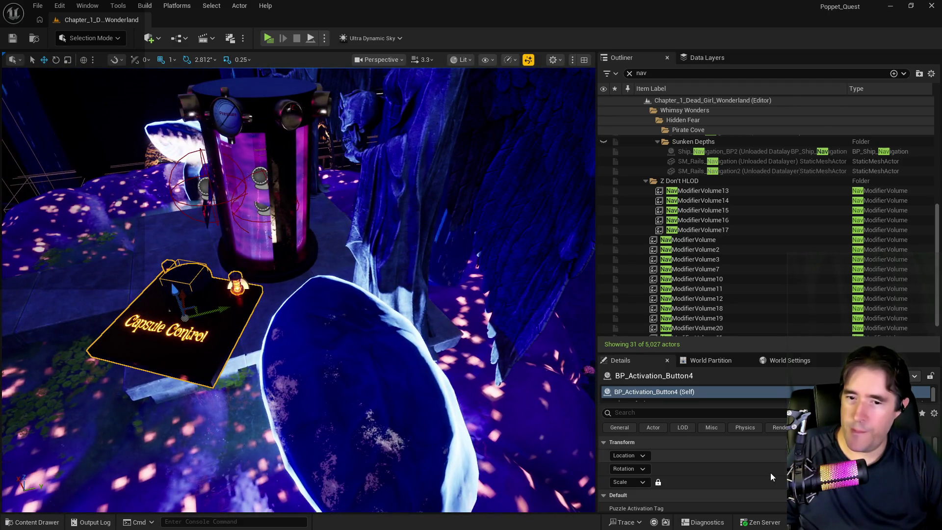
# Enter a second text line for the Capsule Control panel's Text On Control Panel 2.
pyautogui.scroll(-2, 770, 472)
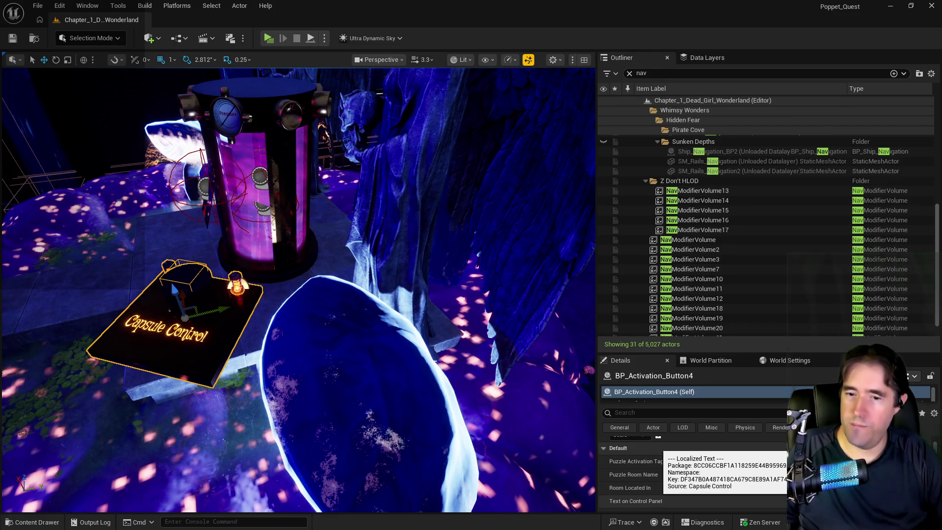
pyautogui.scroll(-1, 687, 485)
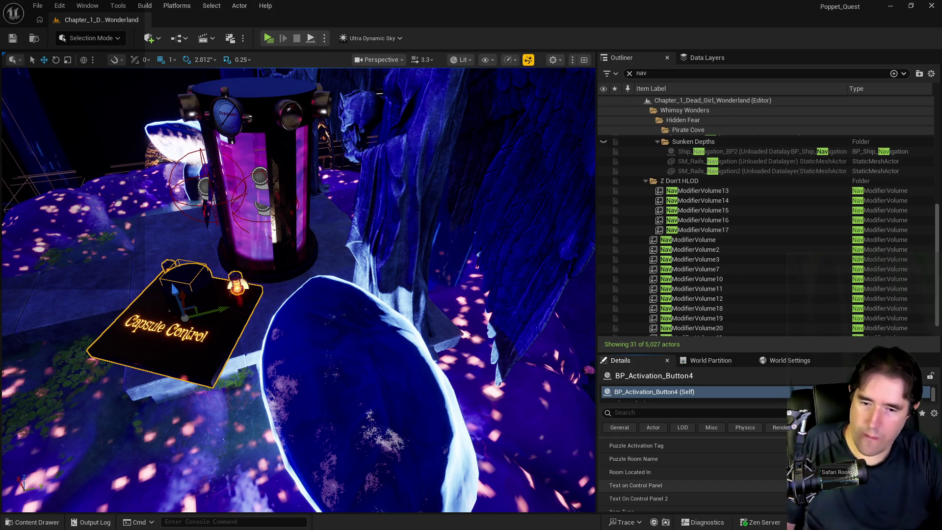
pyautogui.press('Return')
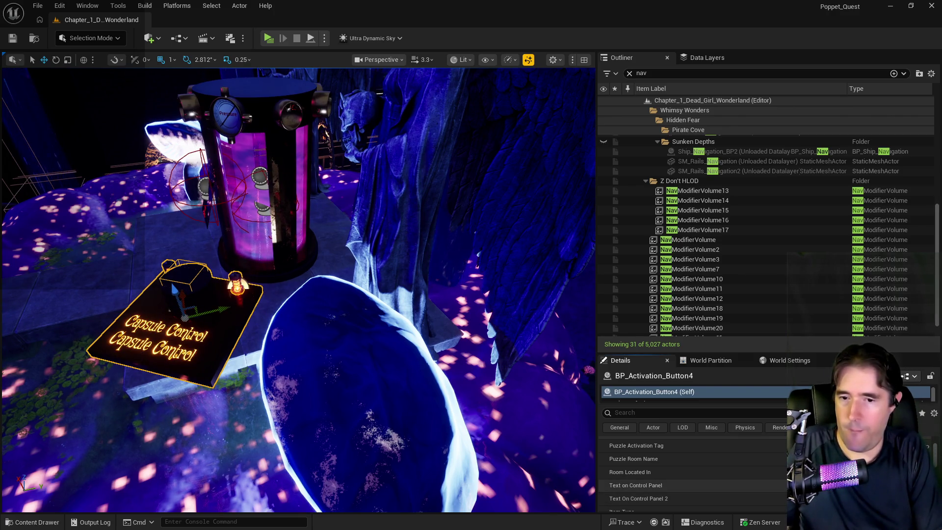
# Move the Capsule Control panel up, left and slightly forward in front of the capsule machine.
pyautogui.moveTo(210, 313); pyautogui.dragTo(318, 282)
pyautogui.moveTo(416, 271)
pyautogui.mouseDown()
pyautogui.moveTo(410, 253)
pyautogui.moveTo(316, 168)
pyautogui.mouseUp()
pyautogui.press('e')
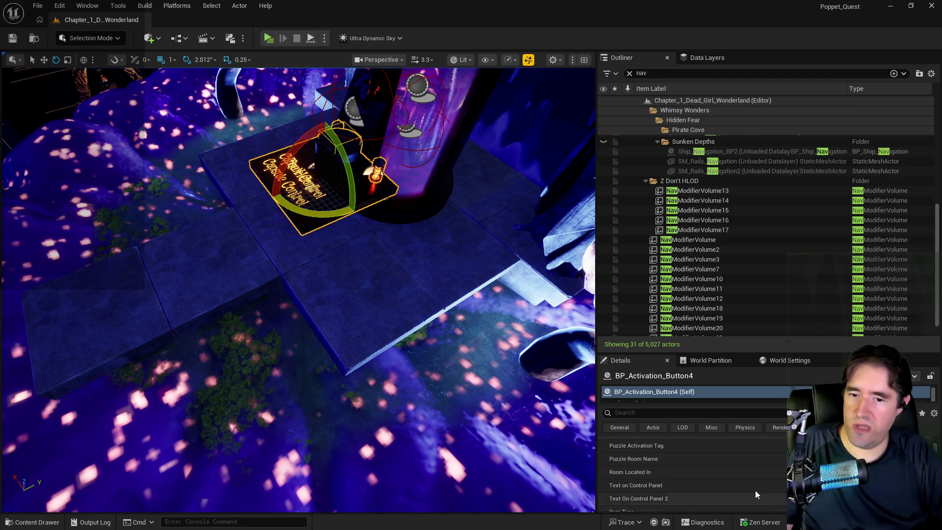
pyautogui.scroll(3, 758, 490)
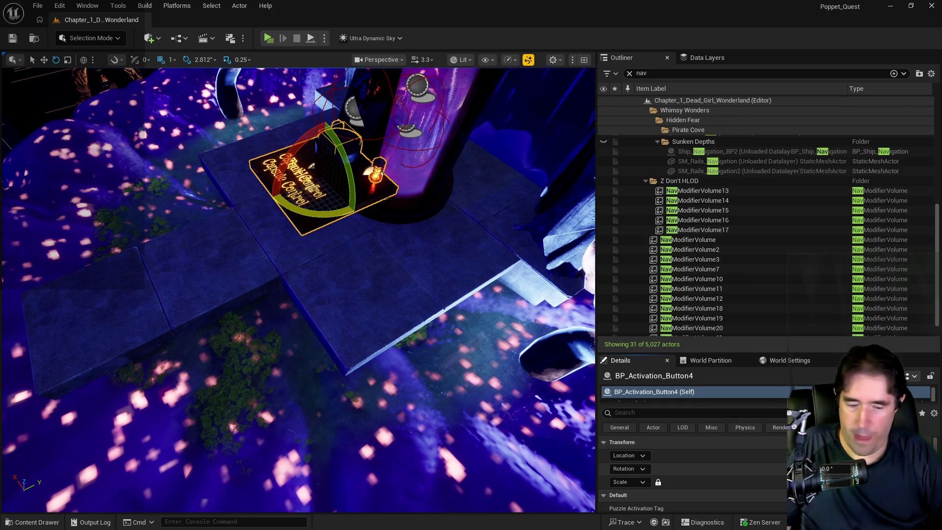
pyautogui.moveTo(196, 246); pyautogui.dragTo(69, 82)
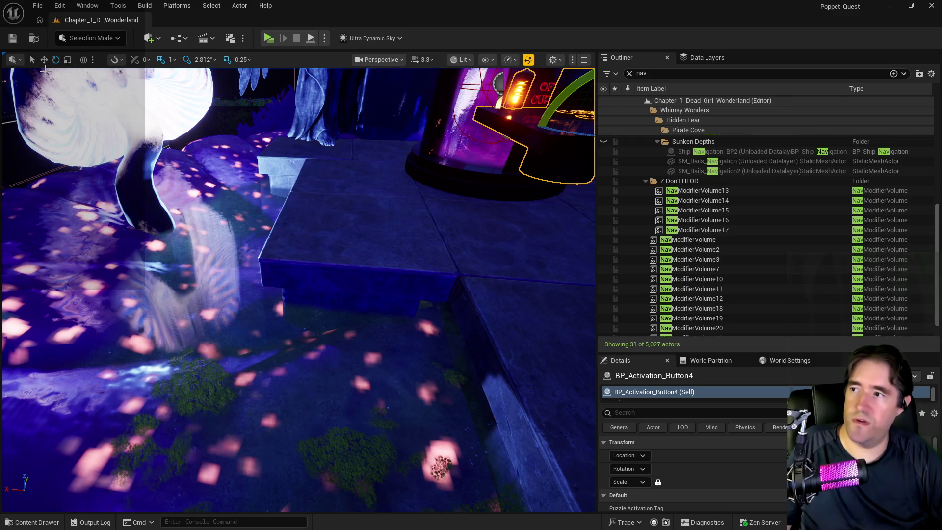
pyautogui.press('f')
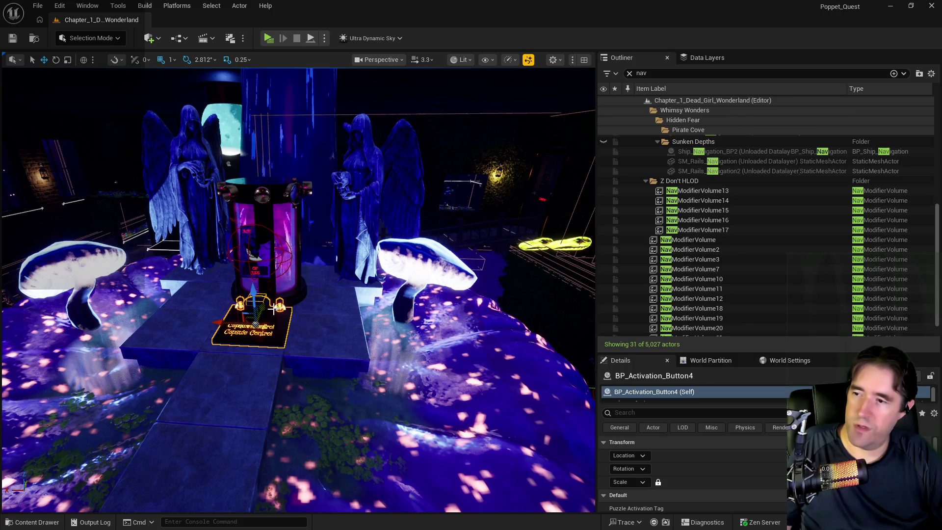
pyautogui.moveTo(265, 306)
pyautogui.mouseDown()
pyautogui.moveTo(229, 328)
pyautogui.moveTo(238, 285)
pyautogui.moveTo(181, 311)
pyautogui.moveTo(176, 217)
pyautogui.mouseUp()
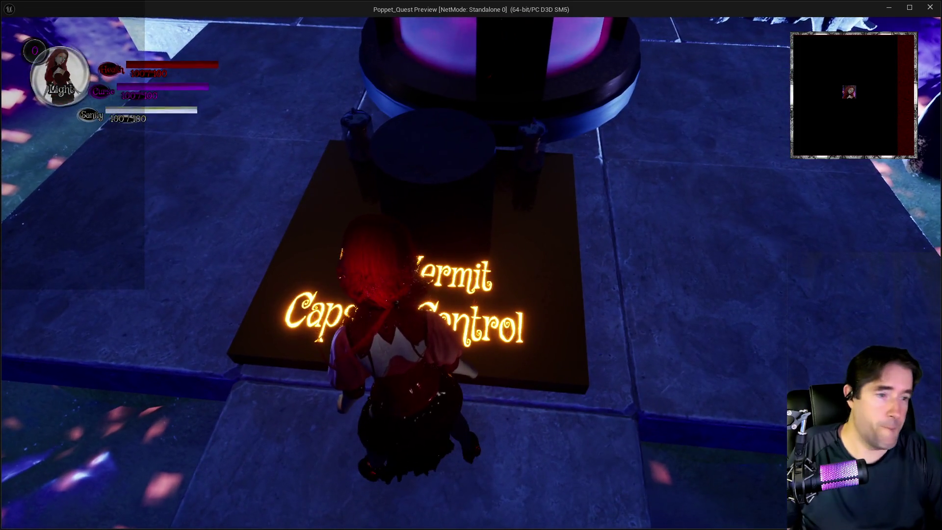
pyautogui.hotkey('alt', 'Tab')
pyautogui.press('Escape')
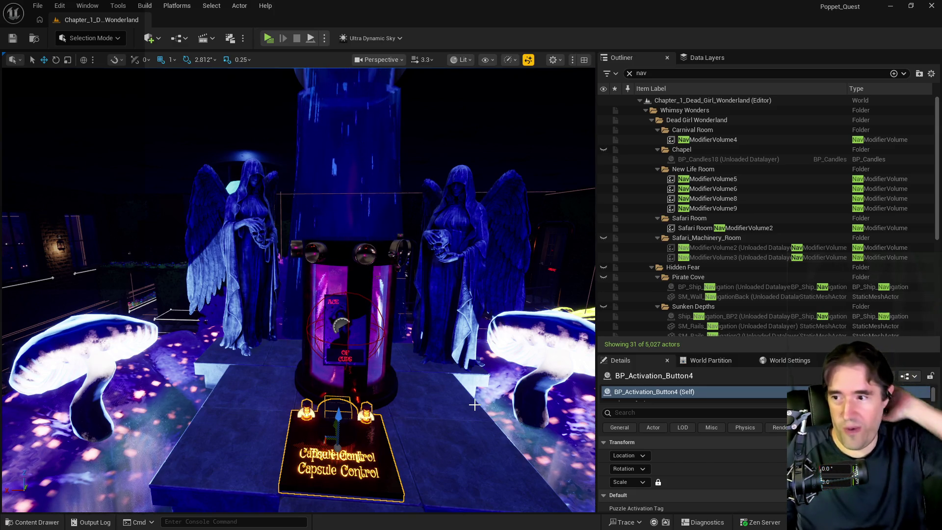
# Select the tarot card by the curtains near the capsule machine.
pyautogui.moveTo(435, 415)
pyautogui.mouseDown()
pyautogui.moveTo(491, 413)
pyautogui.moveTo(441, 411)
pyautogui.moveTo(439, 388)
pyautogui.mouseUp()
pyautogui.moveTo(347, 414); pyautogui.dragTo(305, 387)
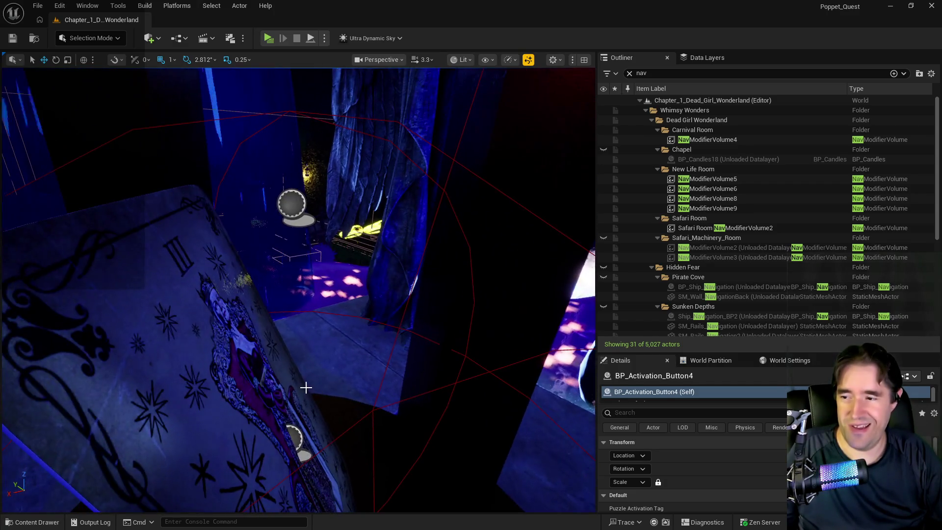
pyautogui.click(293, 434)
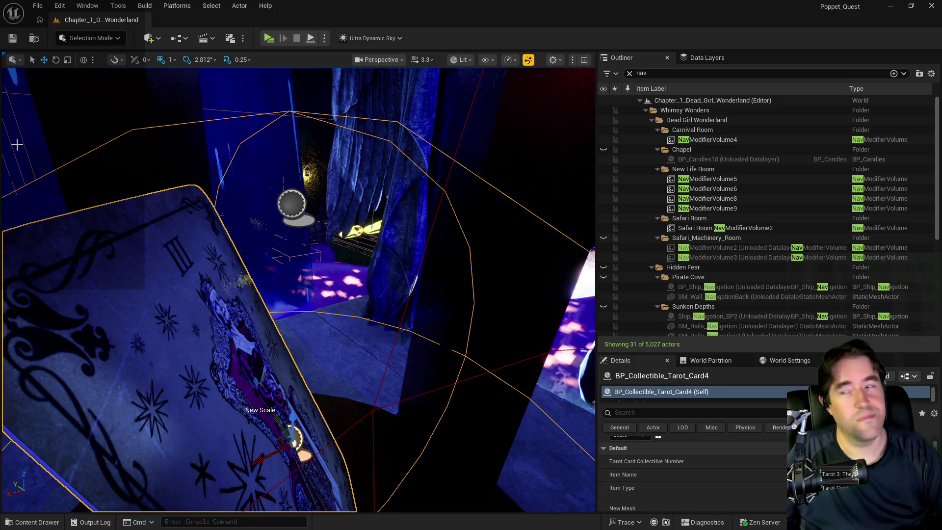
# Open the BP_Poppet pawn blueprint via the Blueprints menu's GameMode entry.
pyautogui.click(178, 43)
pyautogui.moveTo(255, 142)
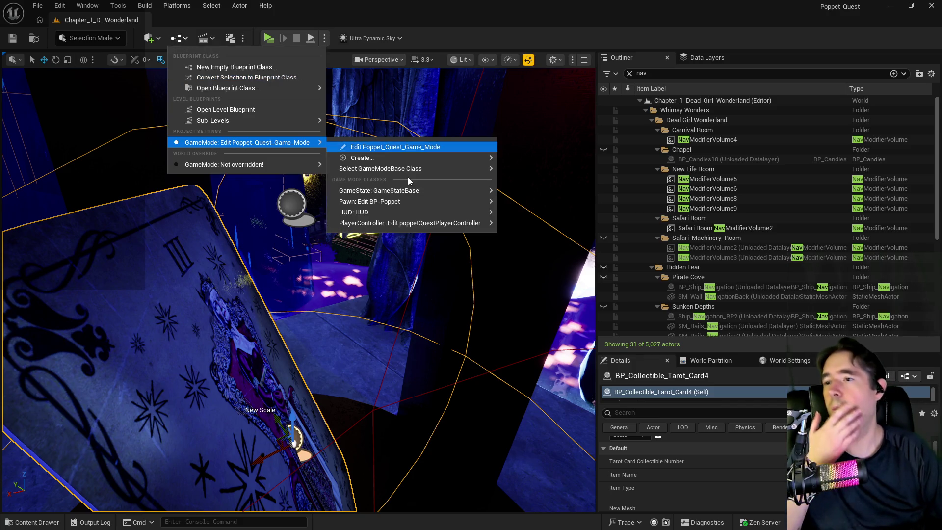
pyautogui.moveTo(410, 202)
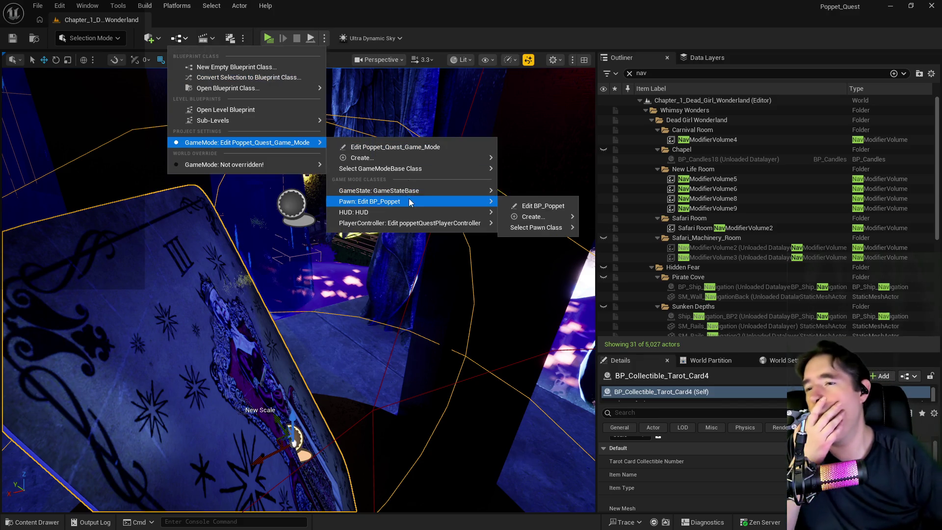
pyautogui.click(514, 208)
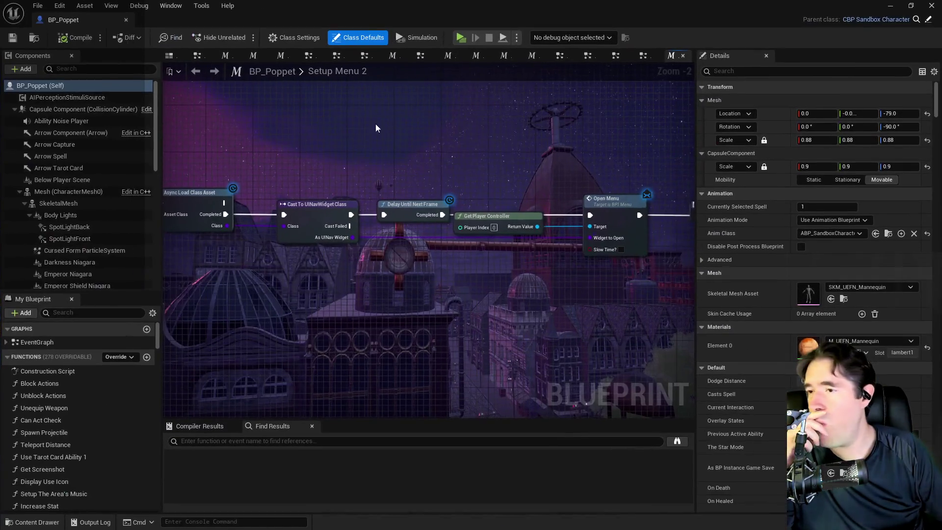
# Close Setup Menu 2, open BP_Poppet's Tarot Graph and pan to Tarot 8: Strength.
pyautogui.click(682, 56)
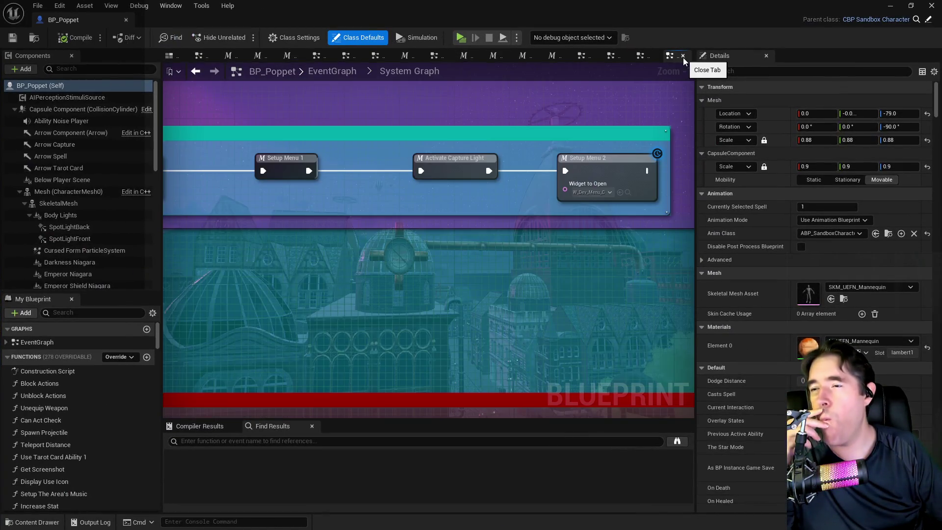
pyautogui.hotkey('alt', 'Left')
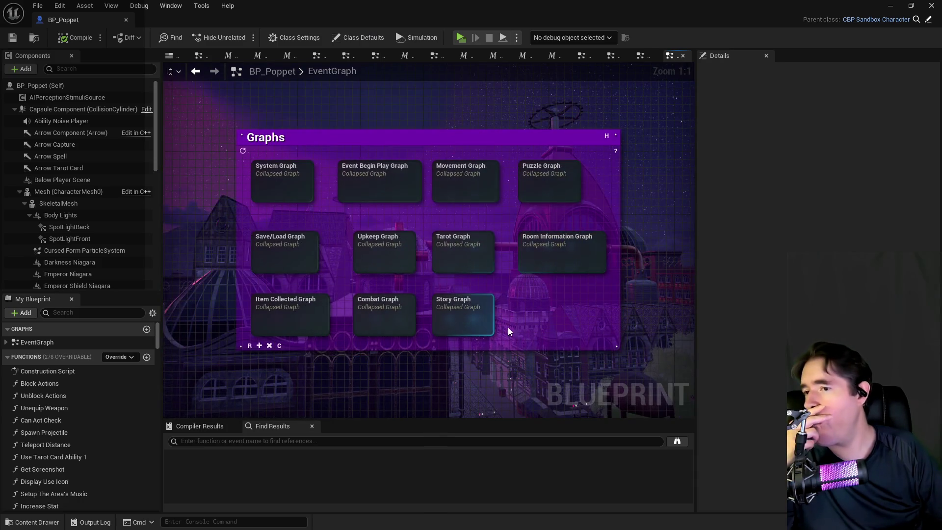
pyautogui.doubleClick(458, 265)
pyautogui.scroll(3, 346, 188)
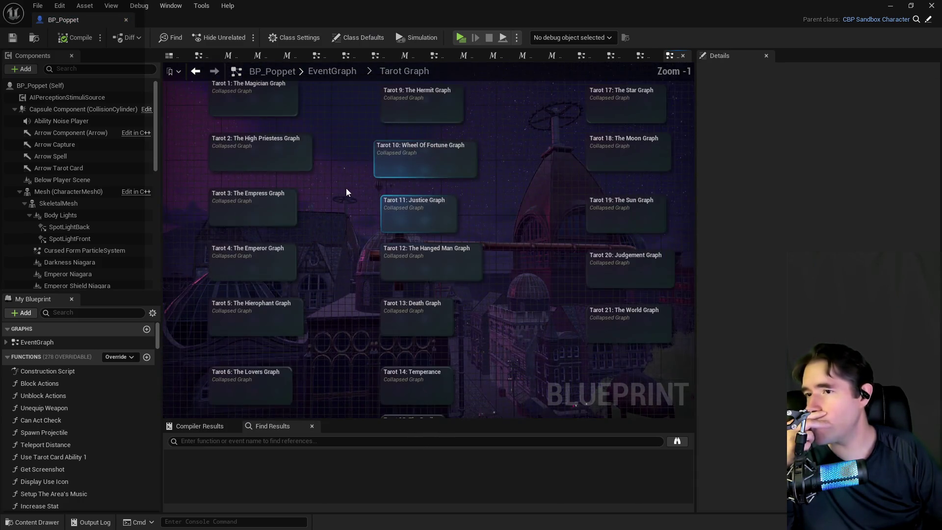
pyautogui.moveTo(367, 282)
pyautogui.mouseDown()
pyautogui.moveTo(385, 360)
pyautogui.moveTo(464, 208)
pyautogui.mouseUp()
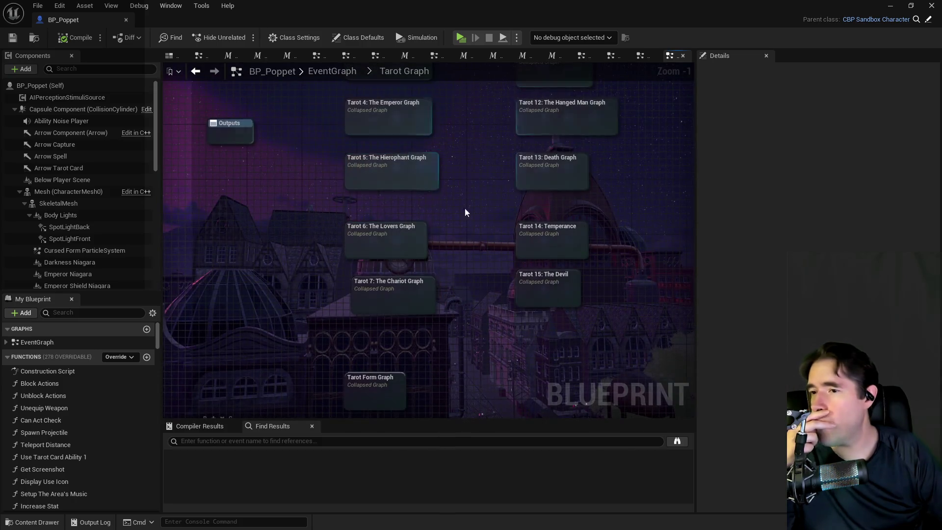
pyautogui.moveTo(489, 250); pyautogui.dragTo(387, 331)
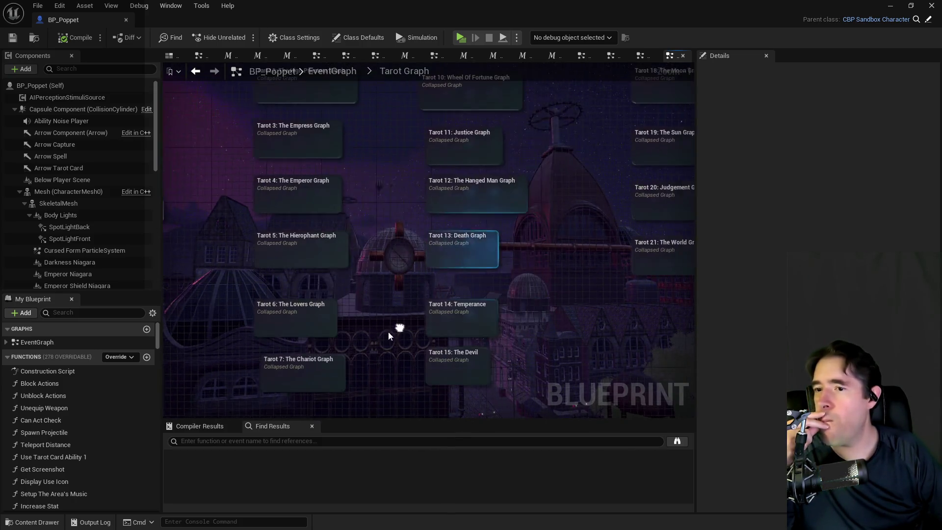
pyautogui.moveTo(520, 281)
pyautogui.mouseDown()
pyautogui.moveTo(499, 287)
pyautogui.moveTo(481, 212)
pyautogui.moveTo(434, 280)
pyautogui.moveTo(414, 376)
pyautogui.moveTo(440, 275)
pyautogui.moveTo(595, 294)
pyautogui.moveTo(634, 164)
pyautogui.moveTo(452, 319)
pyautogui.moveTo(435, 237)
pyautogui.moveTo(344, 402)
pyautogui.moveTo(377, 415)
pyautogui.mouseUp()
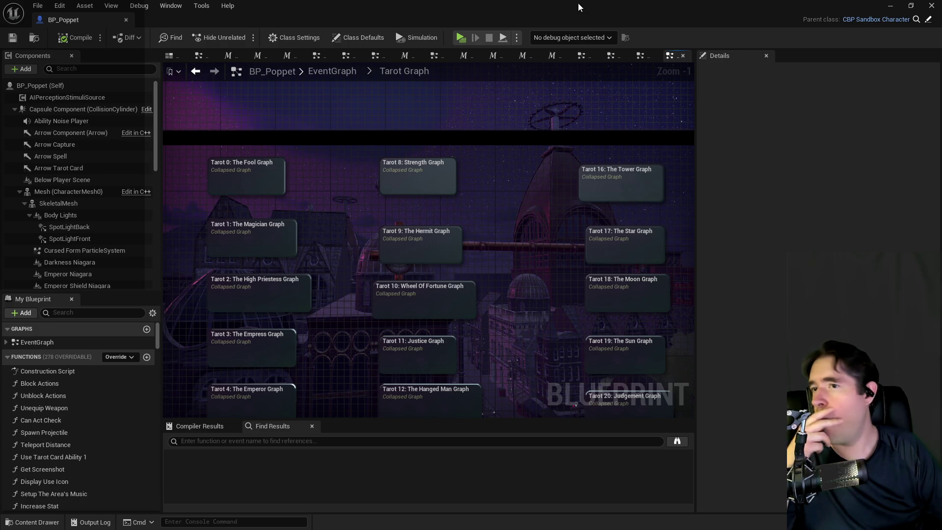
# Return to the level editor and open the tarot card's New Mesh picker.
pyautogui.moveTo(598, 5); pyautogui.dragTo(941, 25)
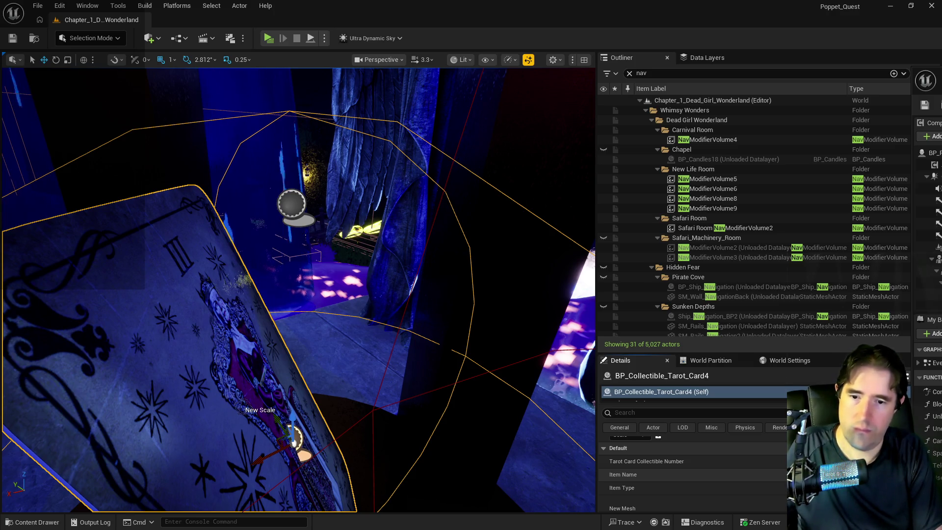
pyautogui.hotkey('alt', 'Tab')
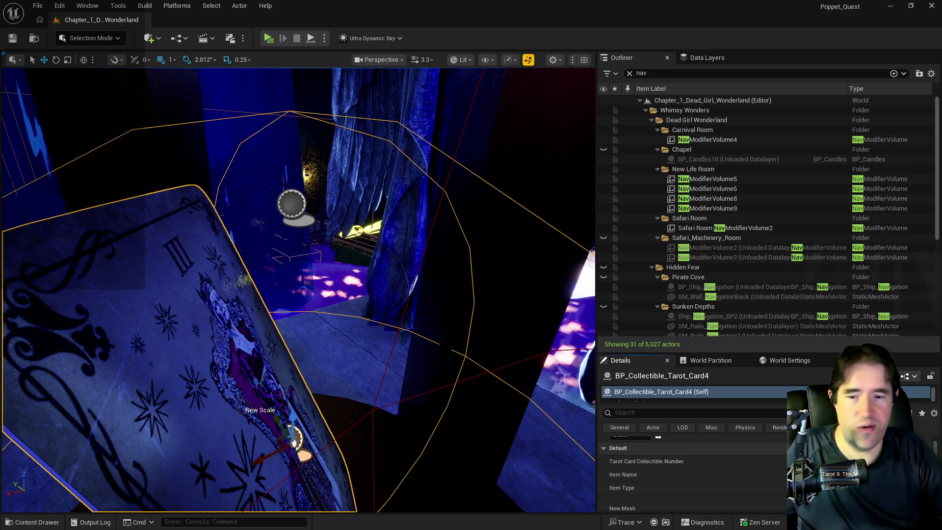
pyautogui.scroll(-1, 687, 471)
pyautogui.click(834, 495)
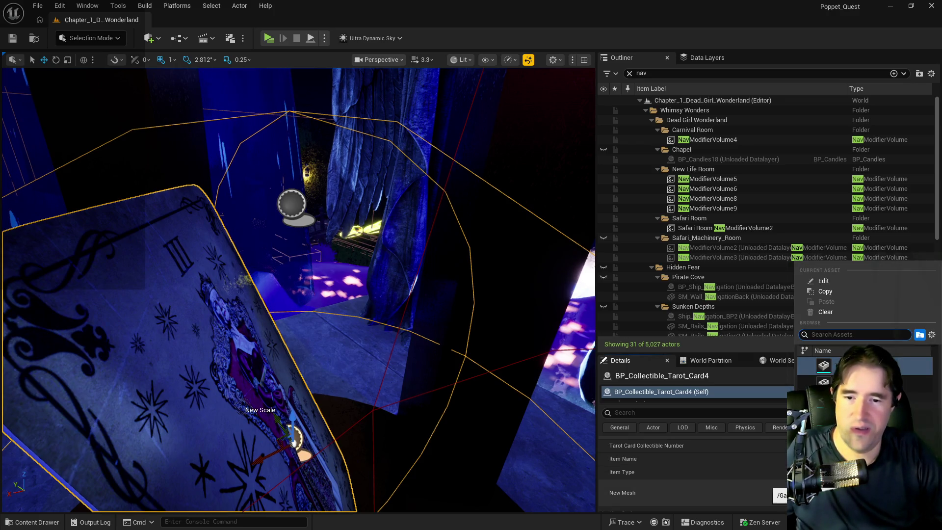
# Set the tarot card's New Mesh to the 'hermit' card mesh.
pyautogui.write('hermit')
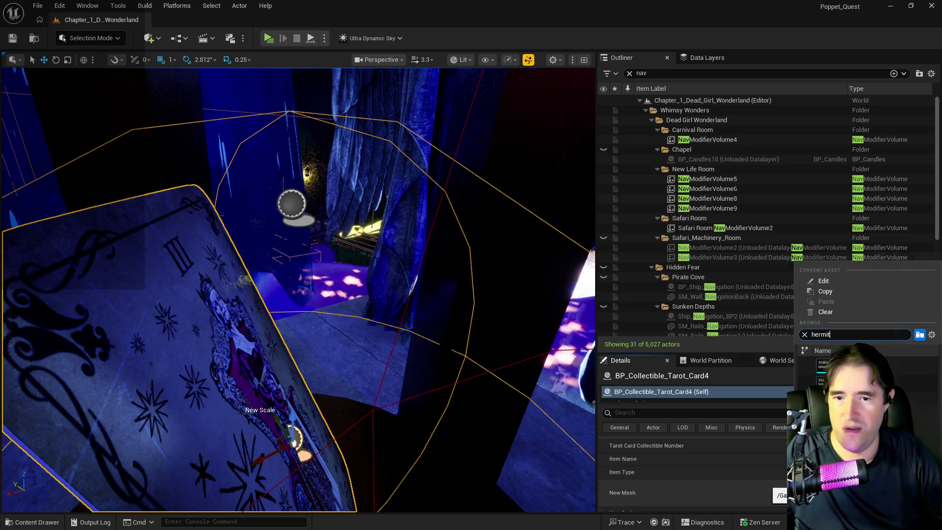
pyautogui.press('Return')
pyautogui.scroll(-3, 692, 471)
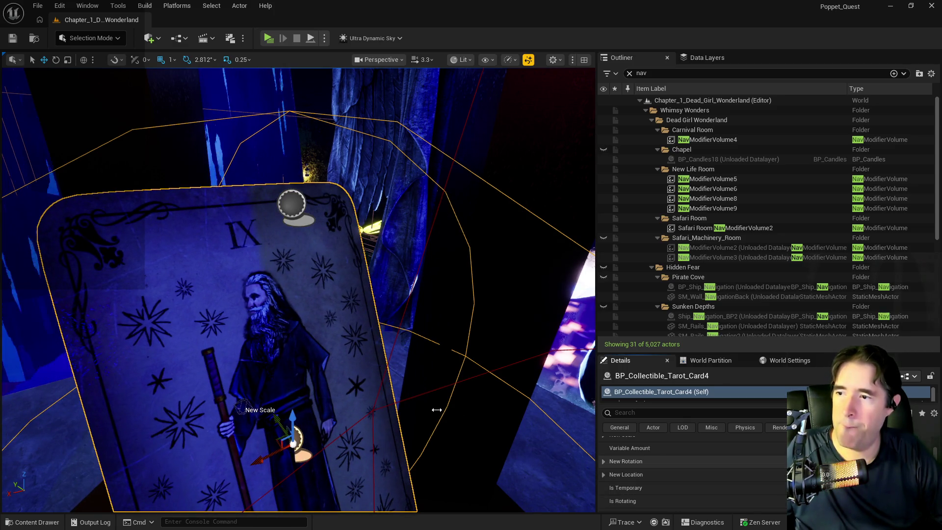
# Select and frame the Hermit tarot card inside the capsule machine, then pull the view back.
pyautogui.press('f')
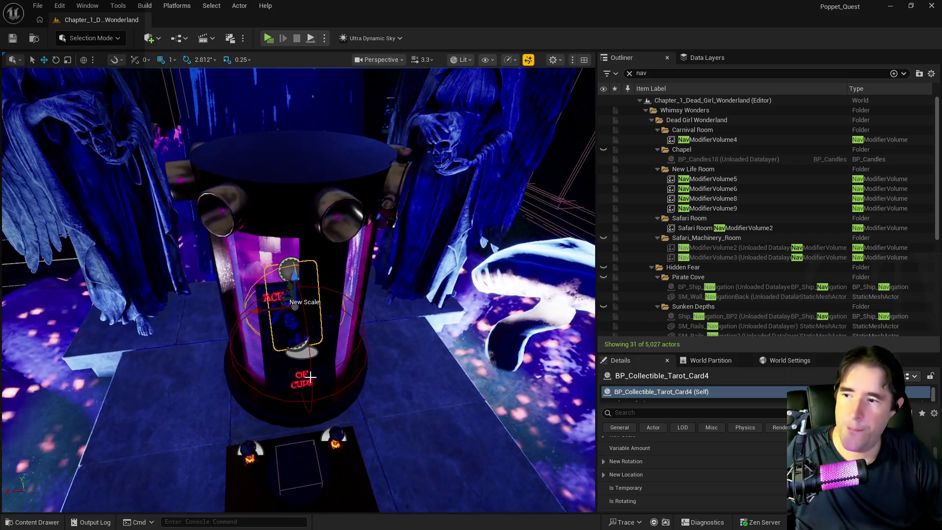
pyautogui.click(305, 316)
pyautogui.press('f')
pyautogui.moveTo(307, 377); pyautogui.dragTo(307, 376)
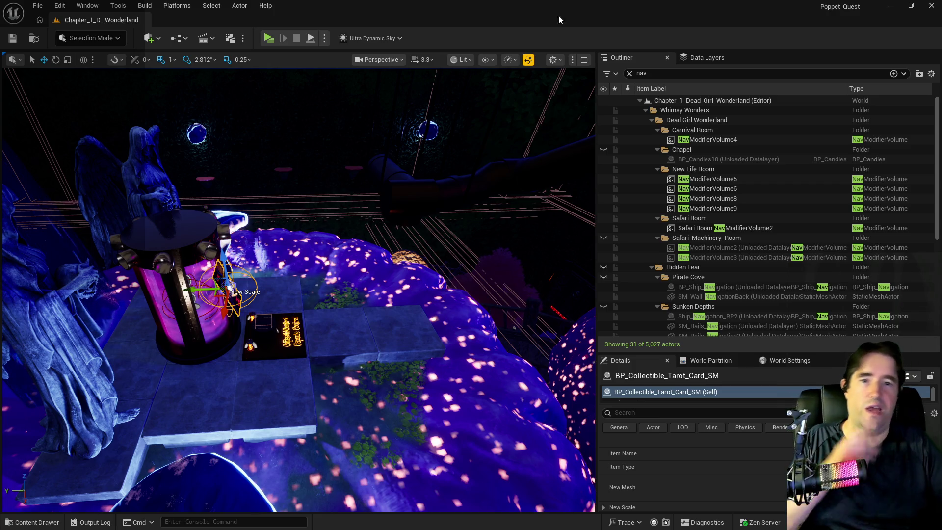
pyautogui.hotkey('alt', 'Tab')
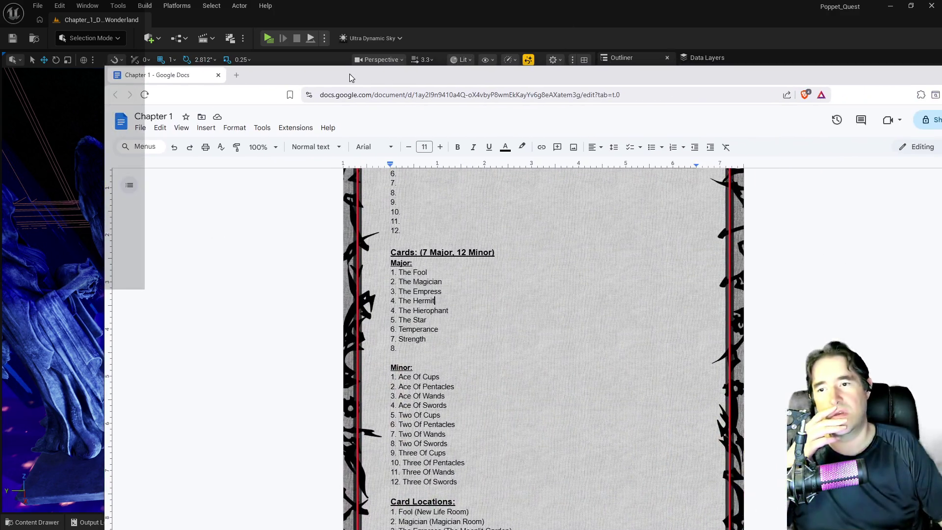
# Renumber the Major list 1–8, drop the blank line under 8. Strength, and retitle to (8 Major, 12 Minor).
pyautogui.moveTo(350, 74); pyautogui.dragTo(332, 75)
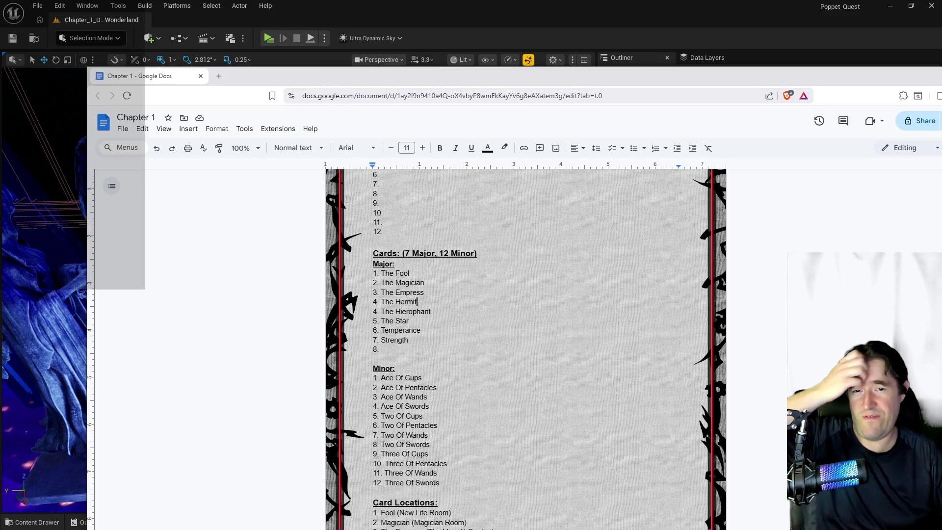
pyautogui.click(417, 301)
pyautogui.scroll(3, 417, 301)
pyautogui.scroll(-4, 417, 302)
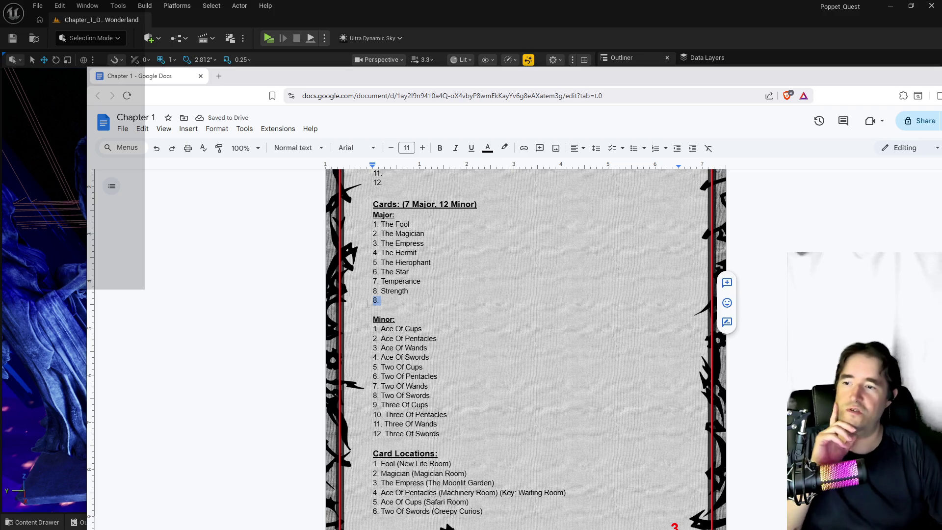
pyautogui.press('BackSpace')
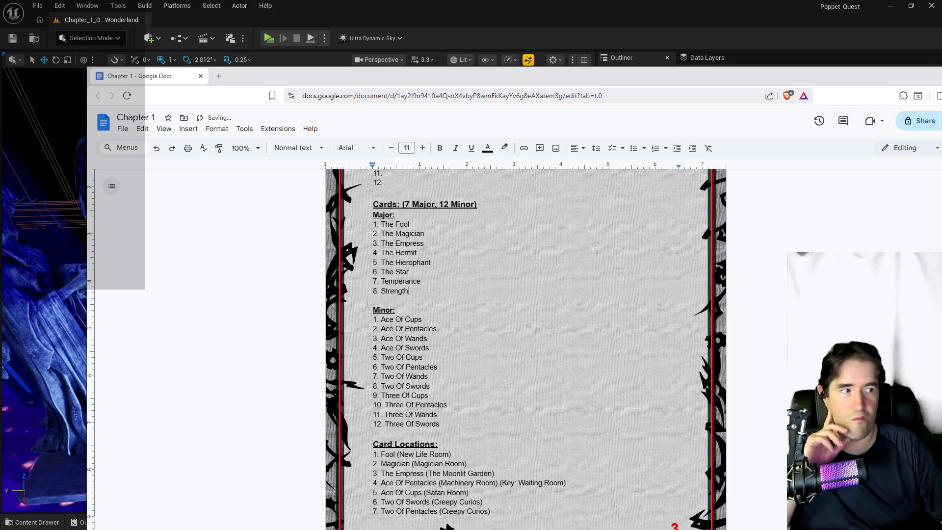
pyautogui.scroll(-1, 368, 304)
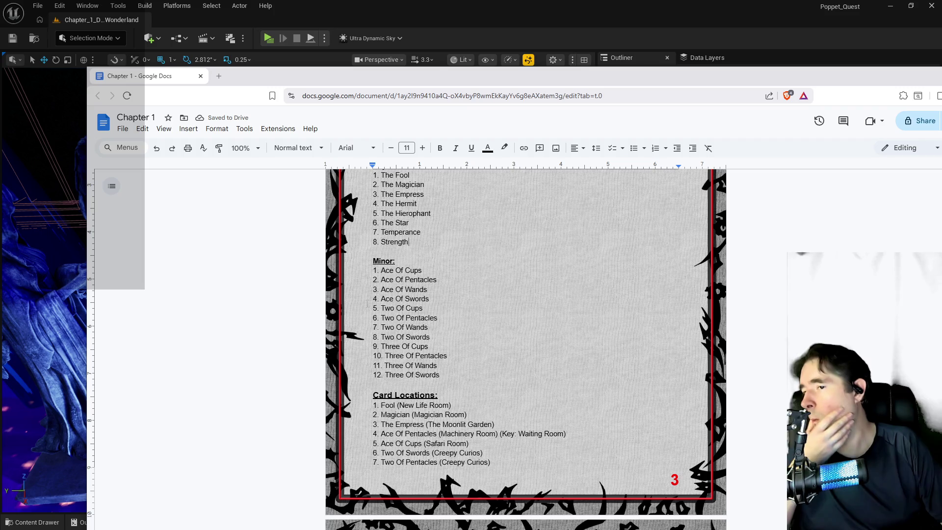
pyautogui.scroll(1, 367, 304)
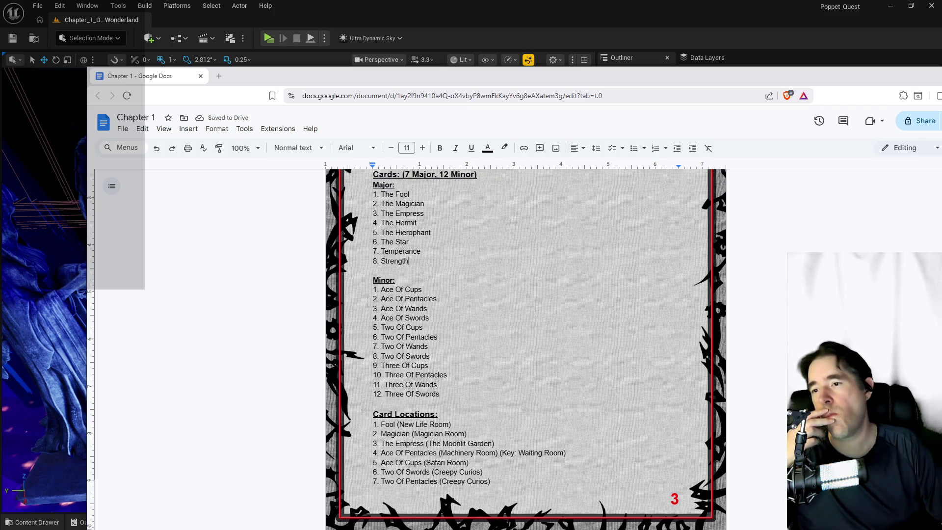
pyautogui.scroll(2, 367, 303)
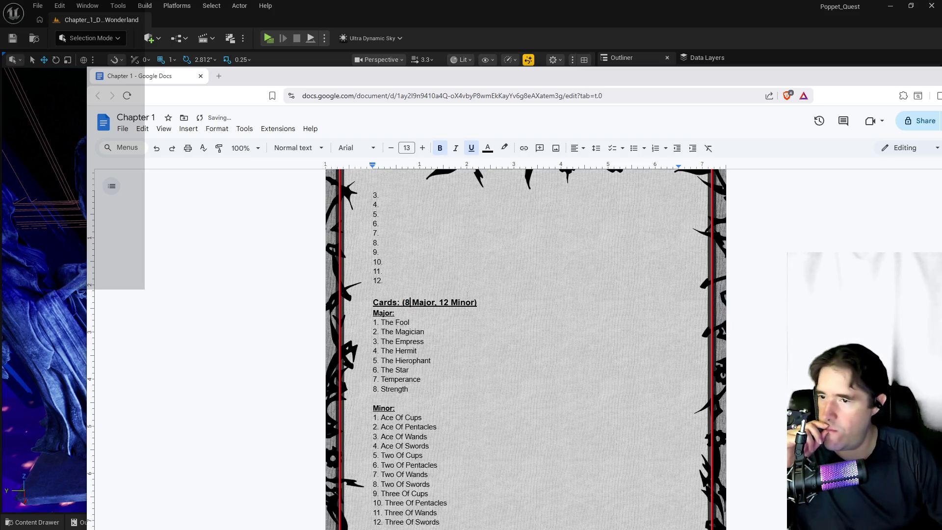
pyautogui.scroll(-4, 461, 320)
pyautogui.scroll(3, 462, 320)
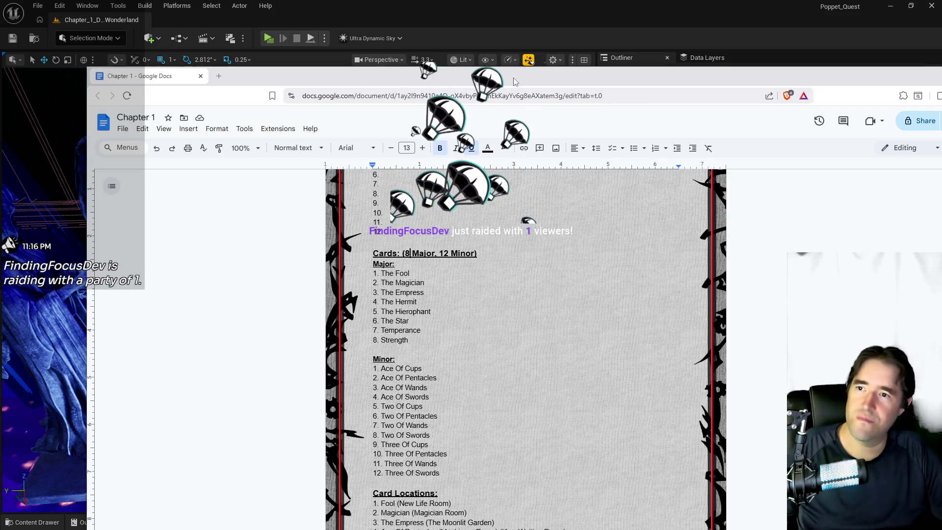
pyautogui.hotkey('alt', 'Tab')
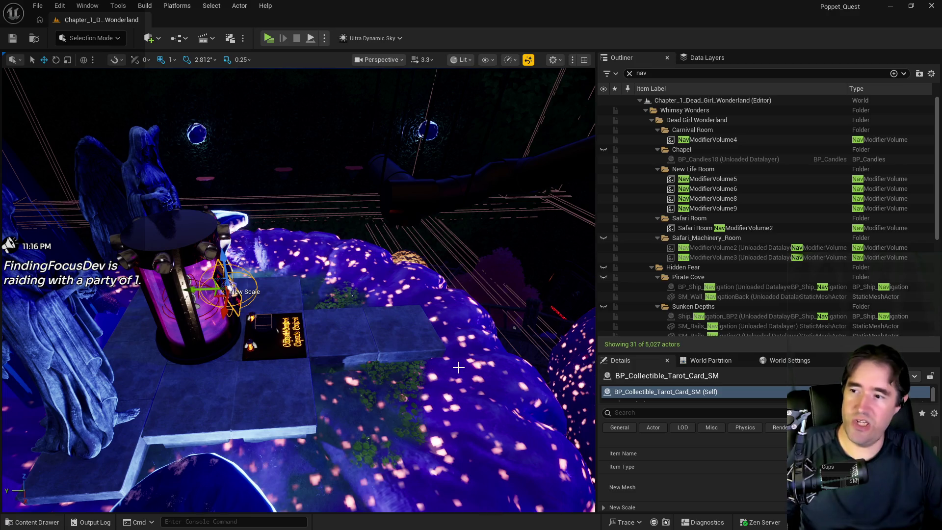
# Slide the tarot card sideways along Y, then select the Capsule Control button panel.
pyautogui.press('f')
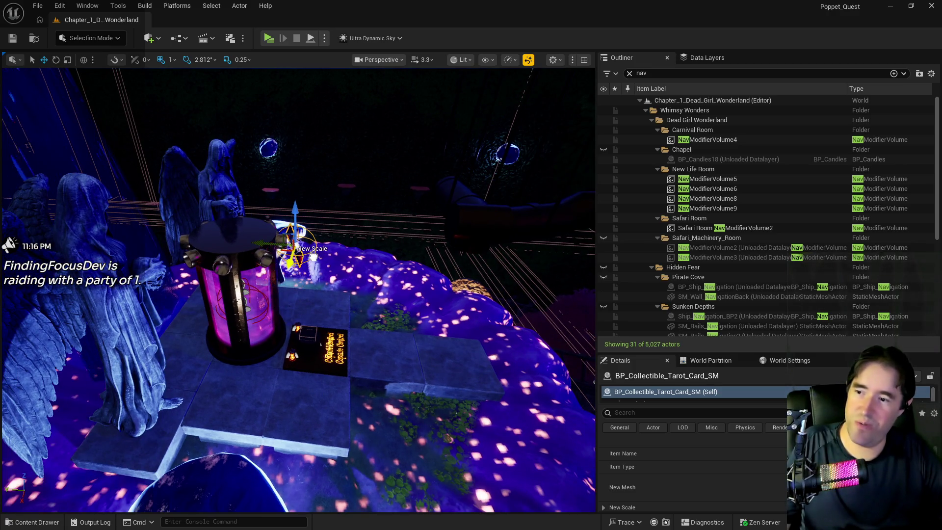
pyautogui.moveTo(272, 243); pyautogui.dragTo(321, 293)
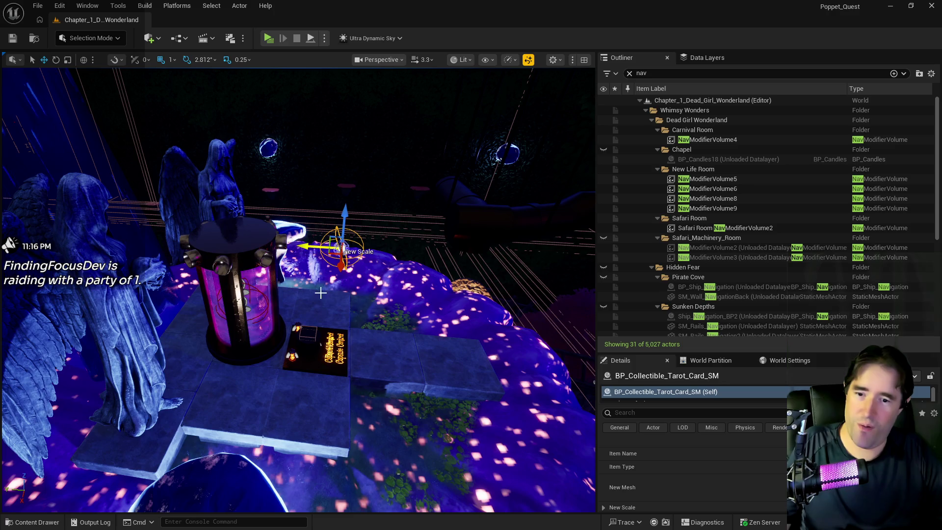
pyautogui.click(317, 346)
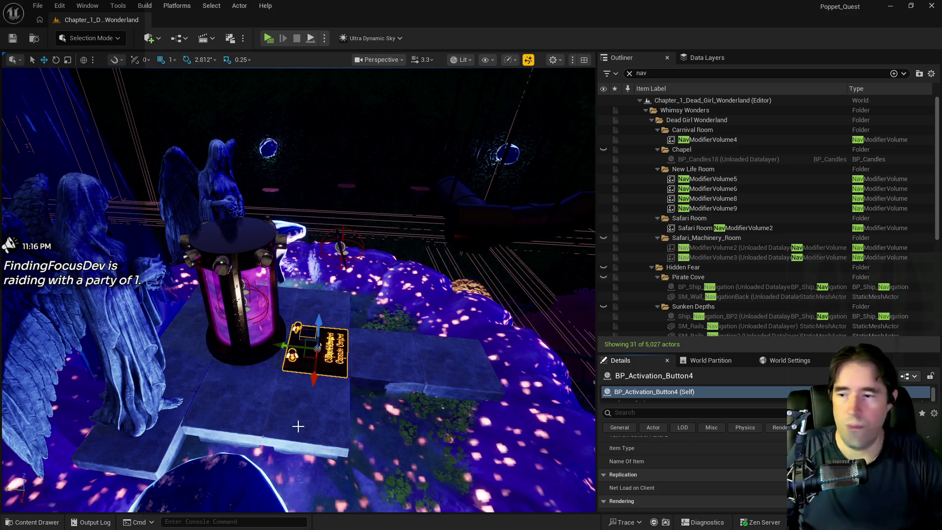
pyautogui.moveTo(298, 426); pyautogui.dragTo(483, 404)
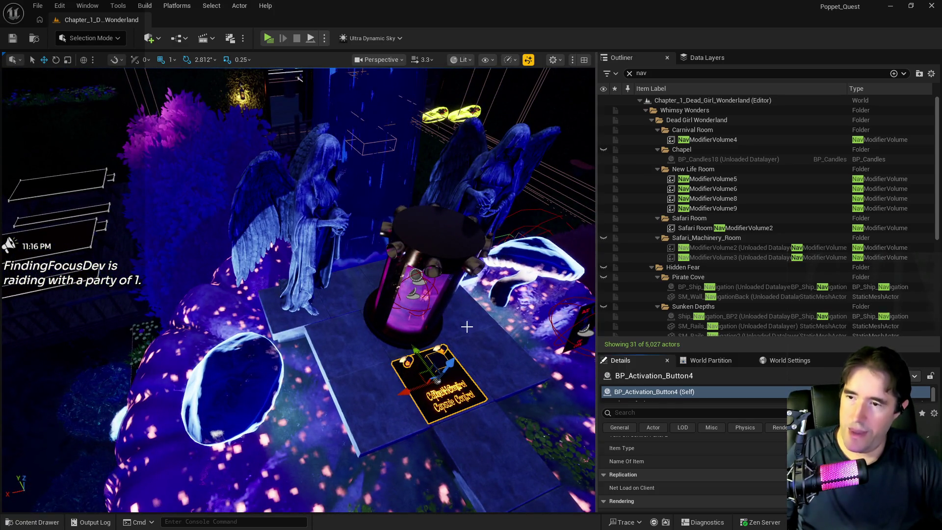
pyautogui.click(422, 294)
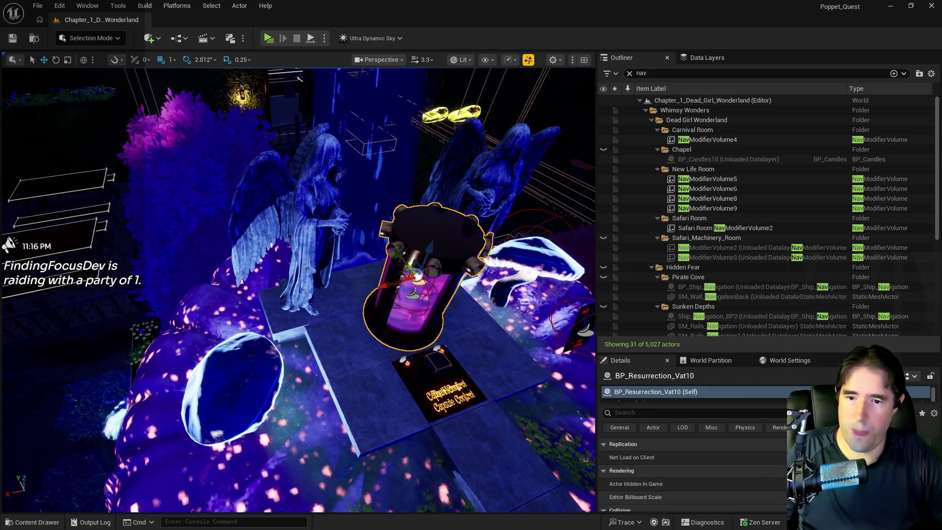
pyautogui.scroll(-5, 777, 466)
pyautogui.scroll(-5, 752, 475)
pyautogui.click(638, 412)
pyautogui.write('tag')
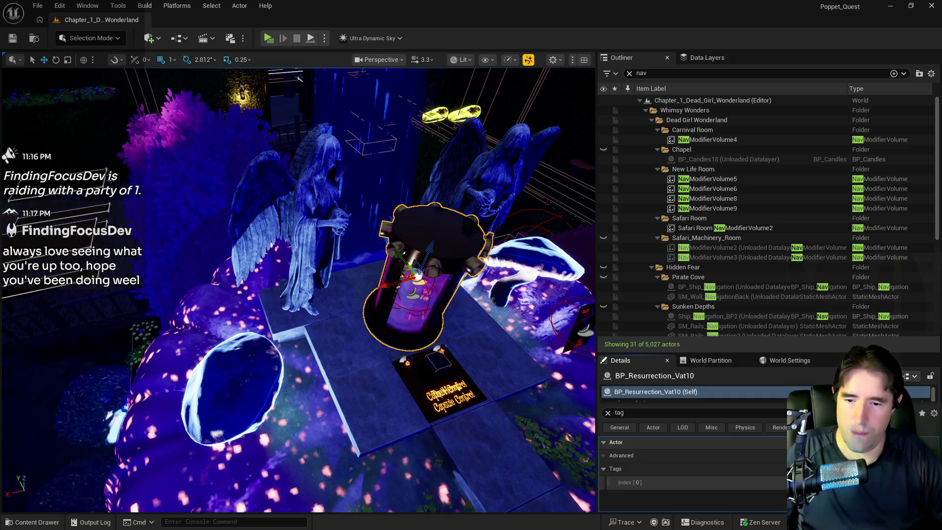
pyautogui.click(434, 385)
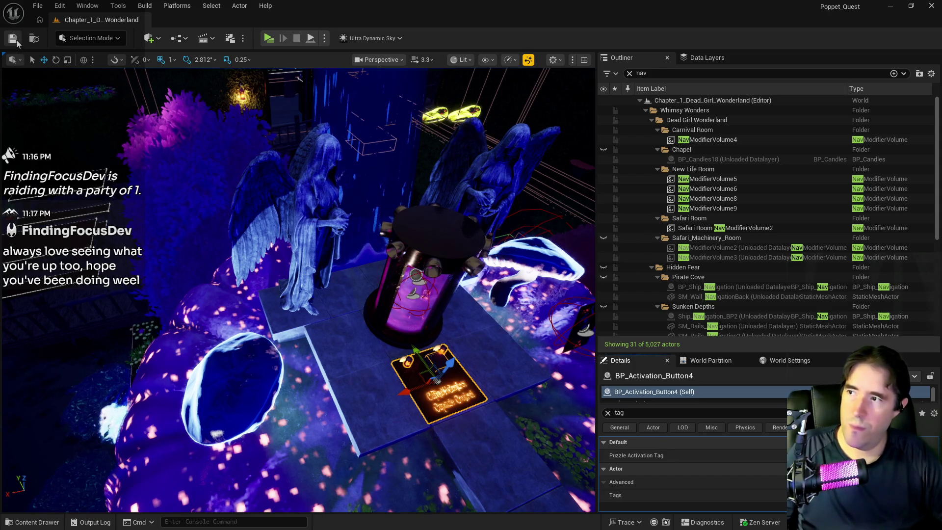
pyautogui.click(417, 278)
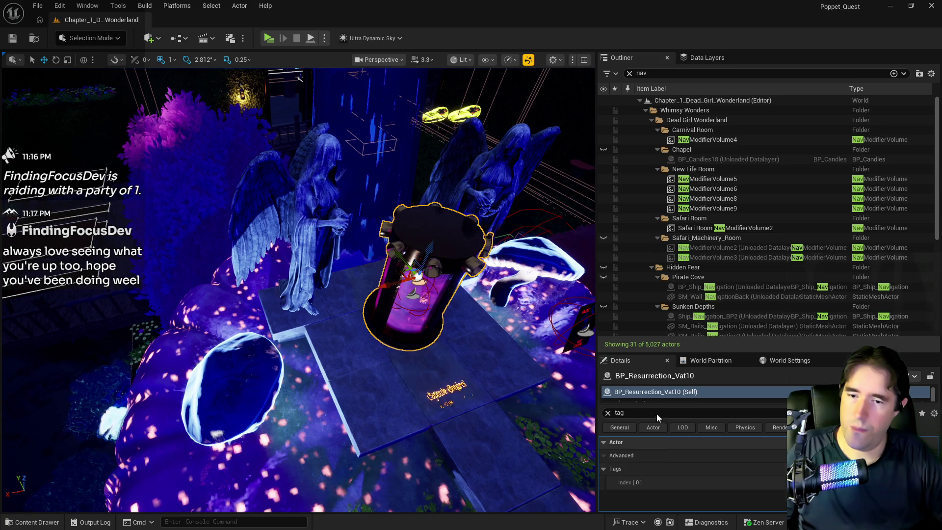
pyautogui.click(608, 412)
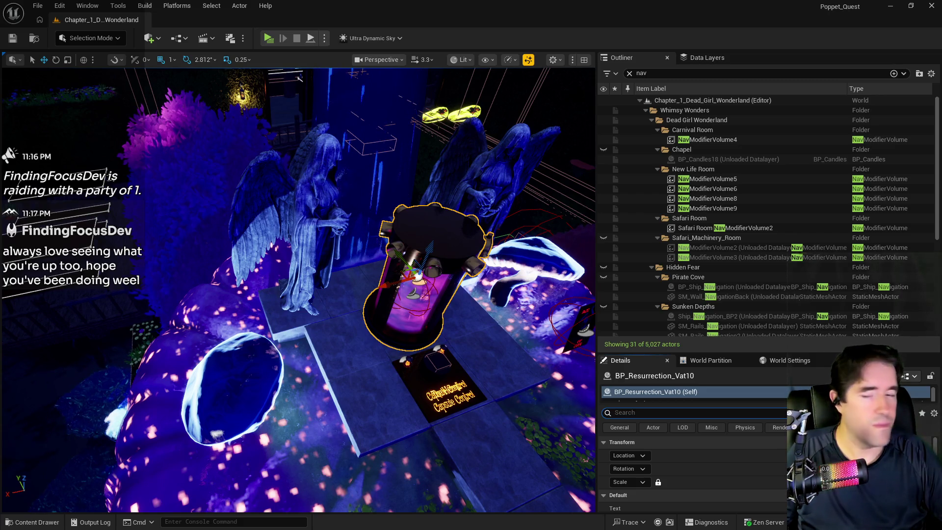
pyautogui.scroll(-5, 742, 466)
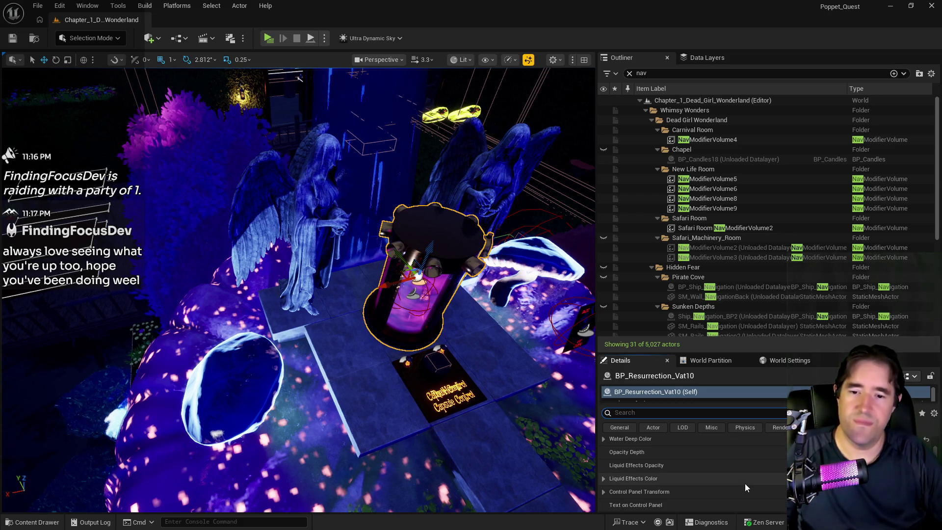
pyautogui.scroll(-3, 746, 485)
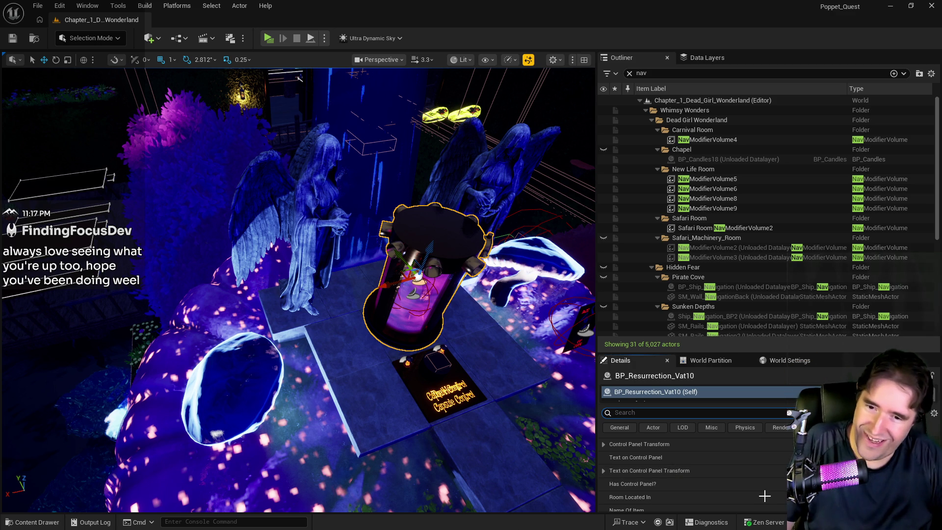
pyautogui.scroll(4, 773, 497)
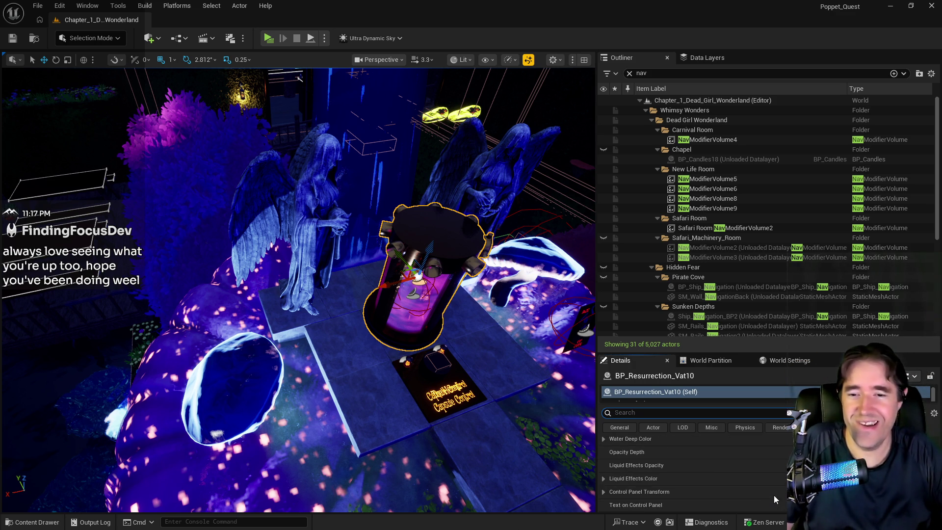
pyautogui.scroll(-2, 774, 493)
pyautogui.scroll(-5, 773, 488)
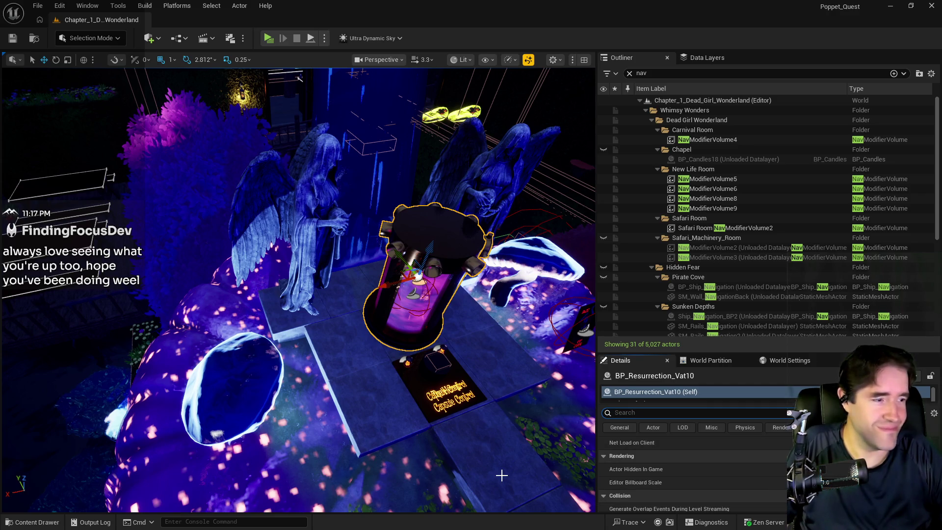
# Turn the view to face the capsule and card, then switch to the PQ To Do List doc.
pyautogui.moveTo(381, 435); pyautogui.dragTo(381, 435)
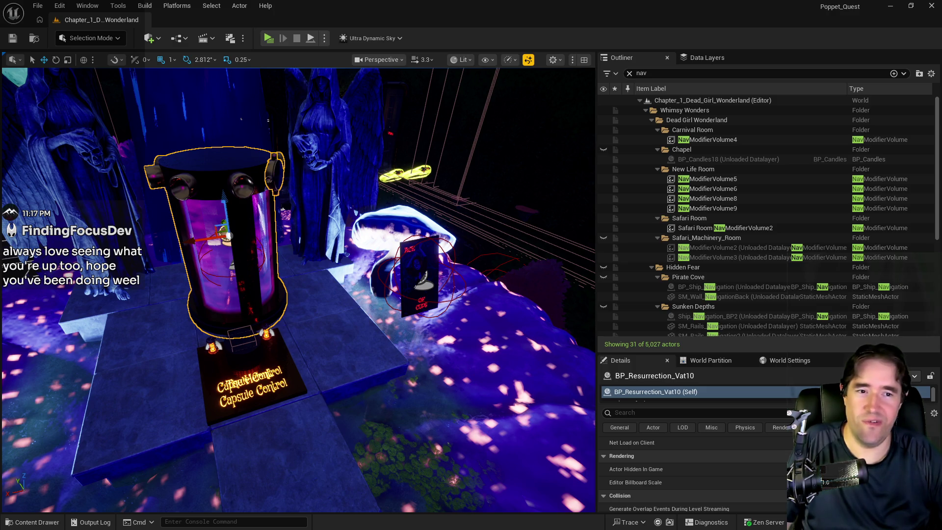
pyautogui.hotkey('alt', 'Tab')
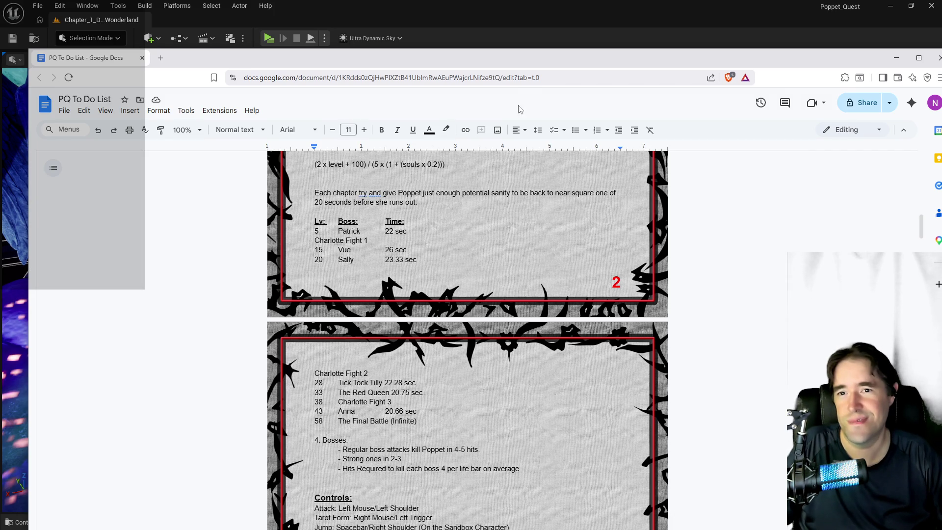
# Set the to-do list aside and return to the Unreal editor's standalone preview.
pyautogui.hotkey('alt', 'Tab')
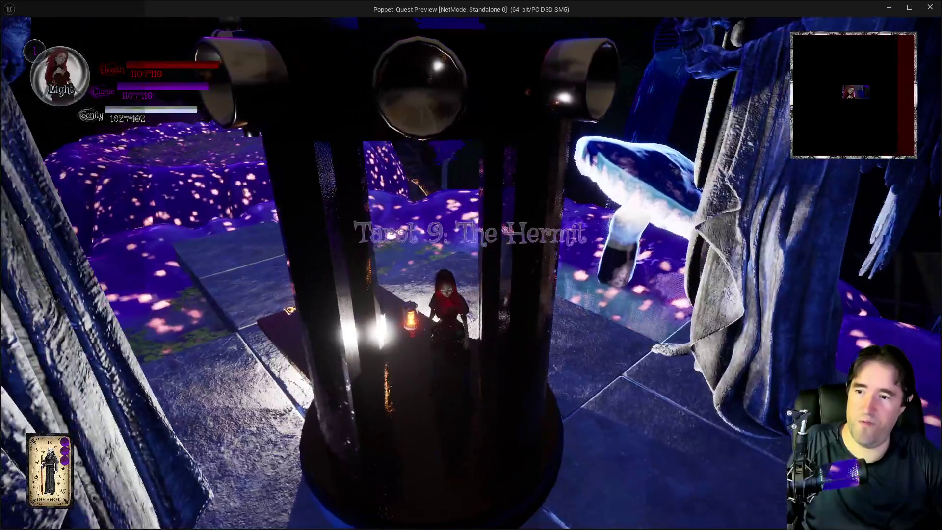
# Run the character up the stone path, over the giant mushroom cap and onto the wooden bridge.
pyautogui.press('w')
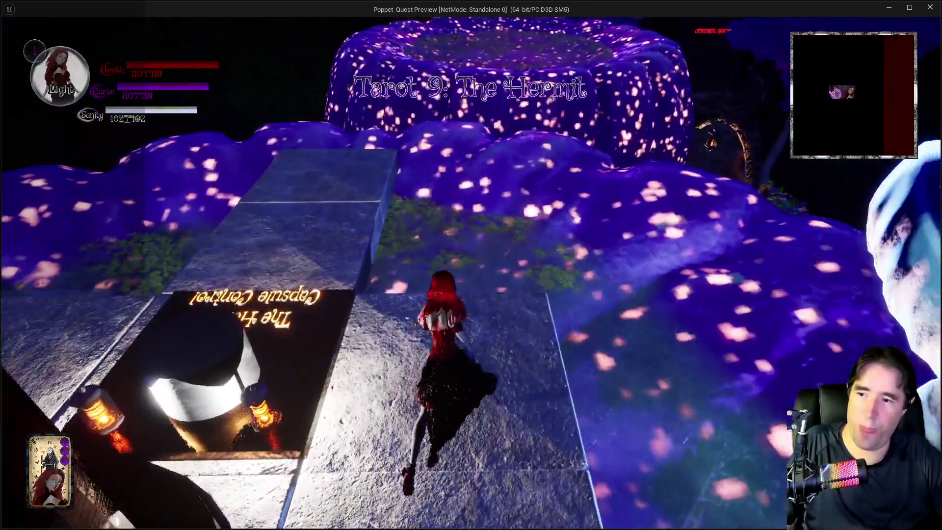
pyautogui.press('space')
pyautogui.press('w')
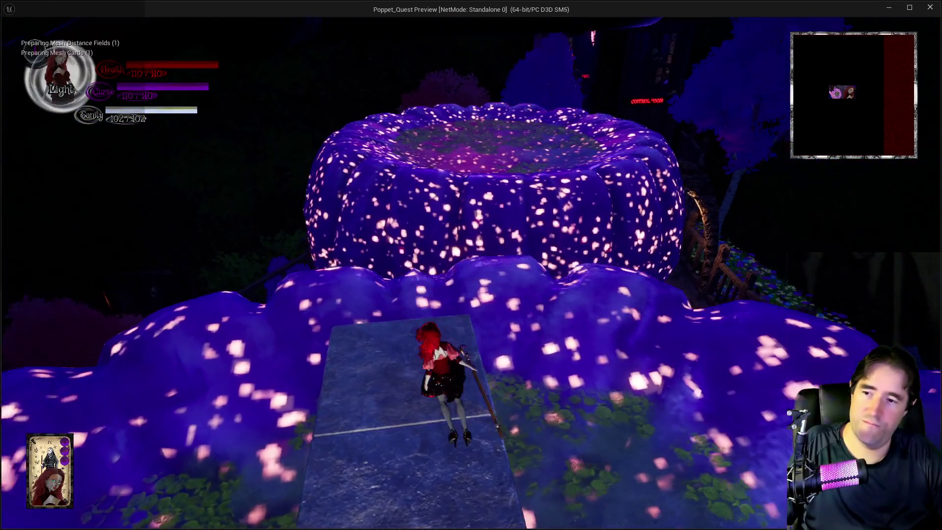
pyautogui.press('w')
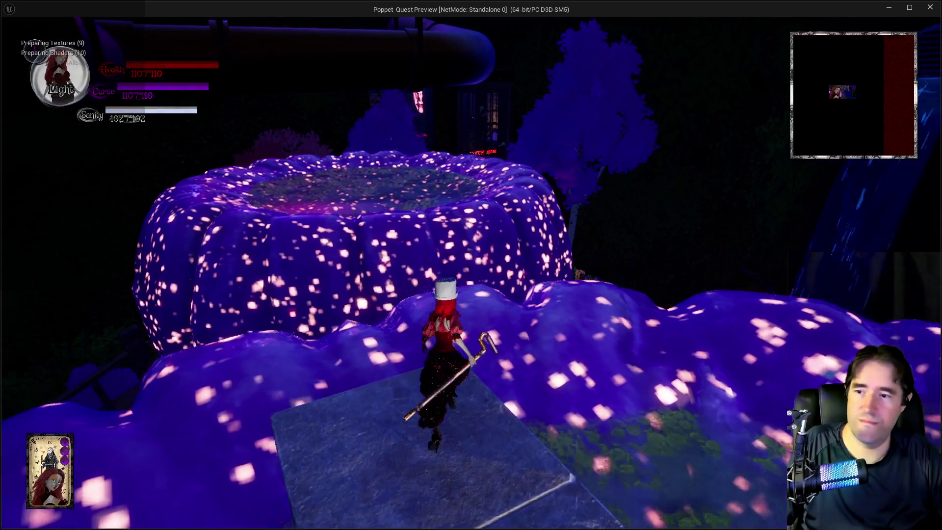
pyautogui.press('w')
pyautogui.press('space')
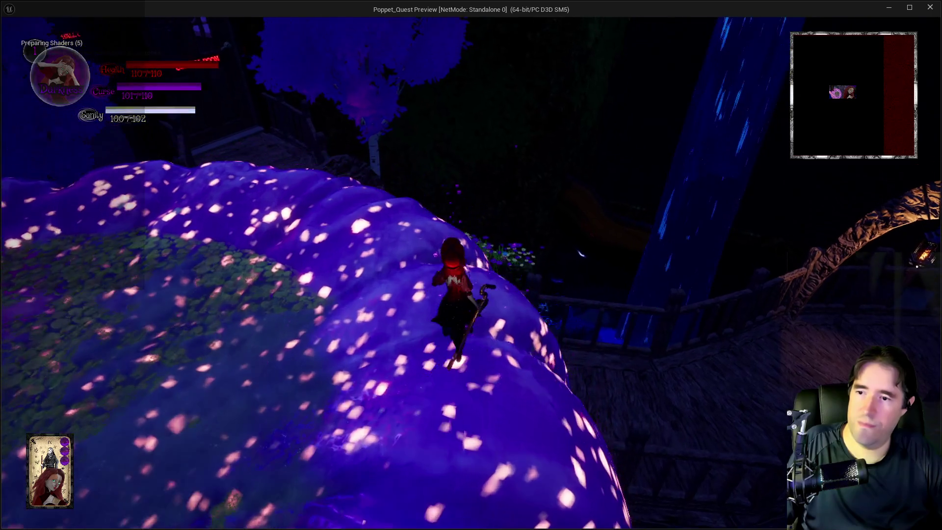
pyautogui.press('w')
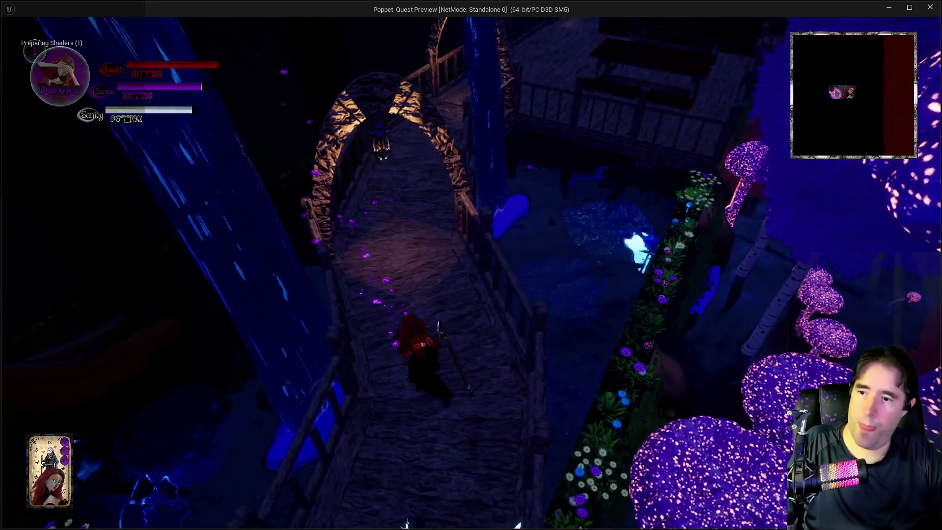
# Advance along the bridge past the arch while casting cyan orb spells.
pyautogui.press('w')
pyautogui.press('1')
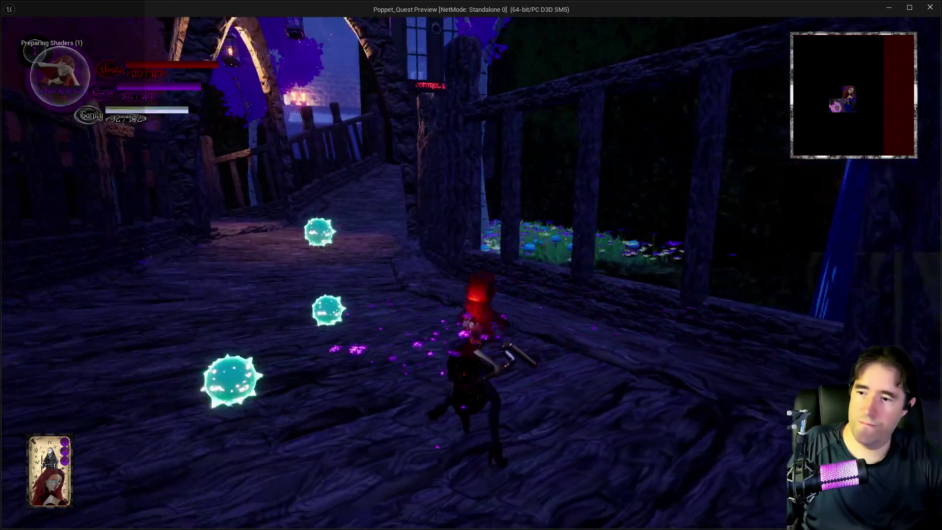
pyautogui.press('w')
pyautogui.press('2')
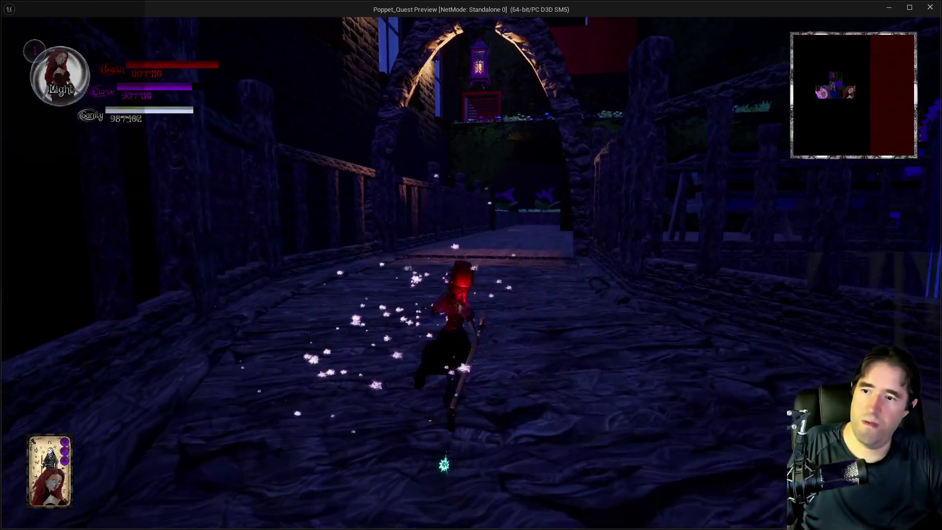
pyautogui.press('w')
pyautogui.press('1')
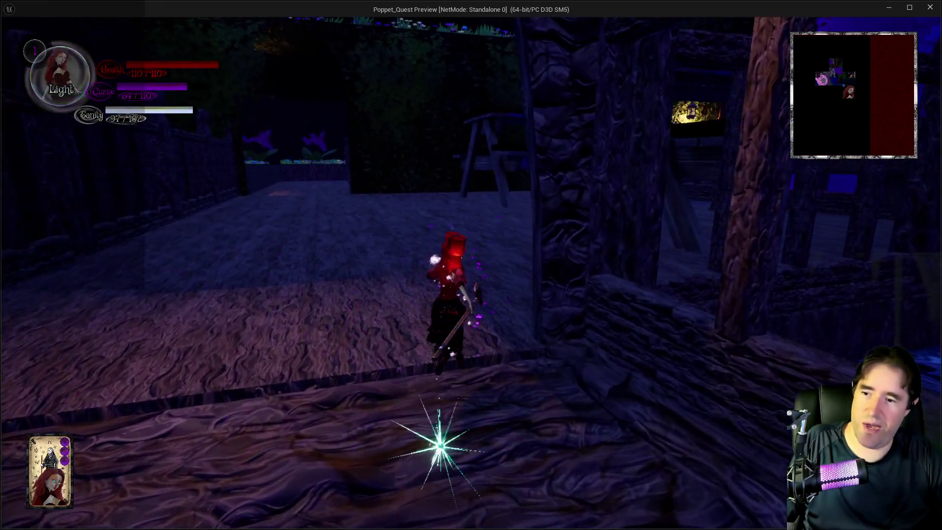
pyautogui.press('w')
pyautogui.press('1')
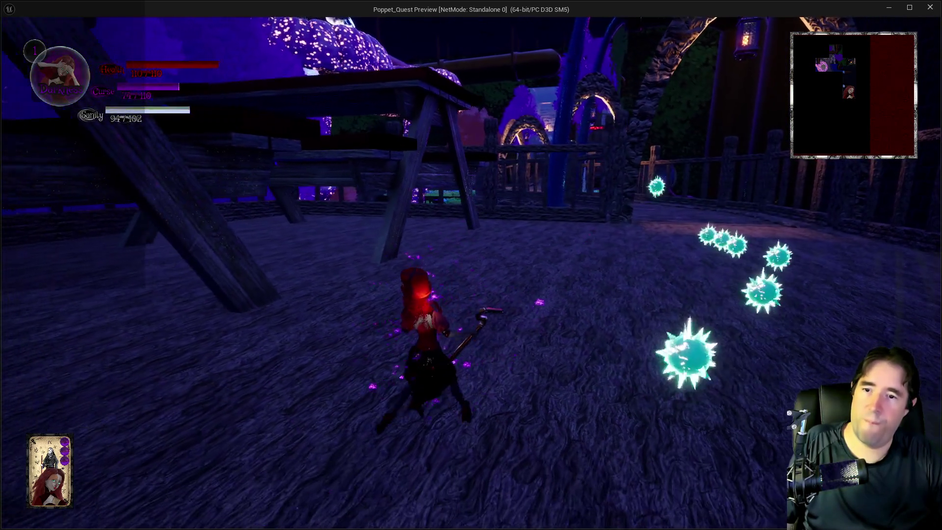
pyautogui.press('1')
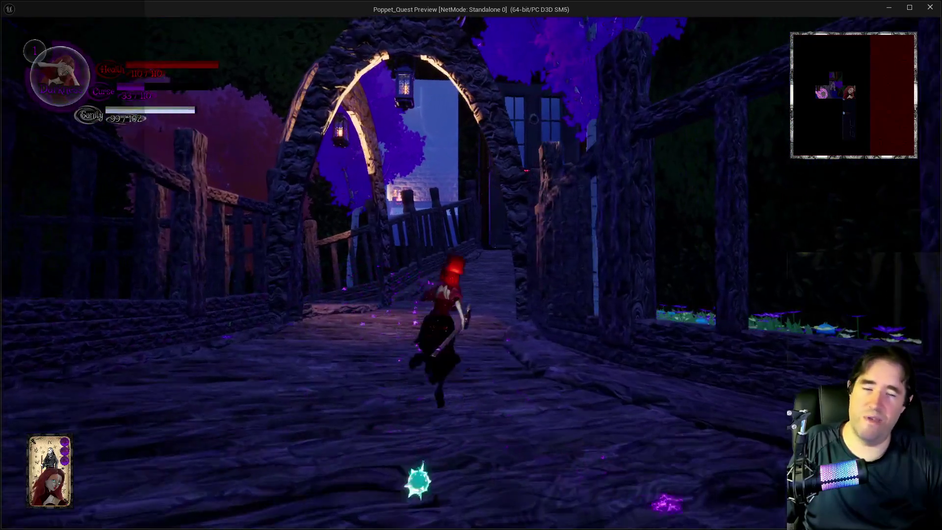
# Run around the bridge corner in Light form toward the lit Control Room door.
pyautogui.press('w')
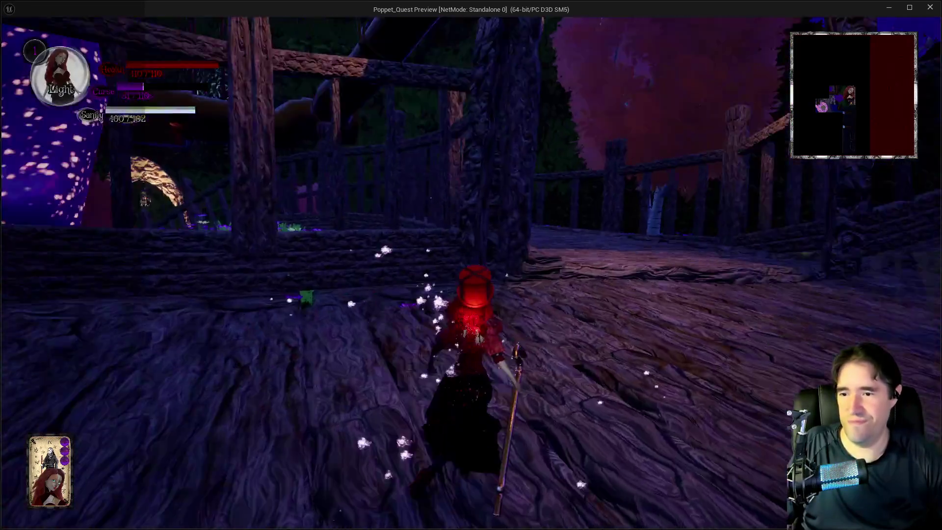
pyautogui.press('w')
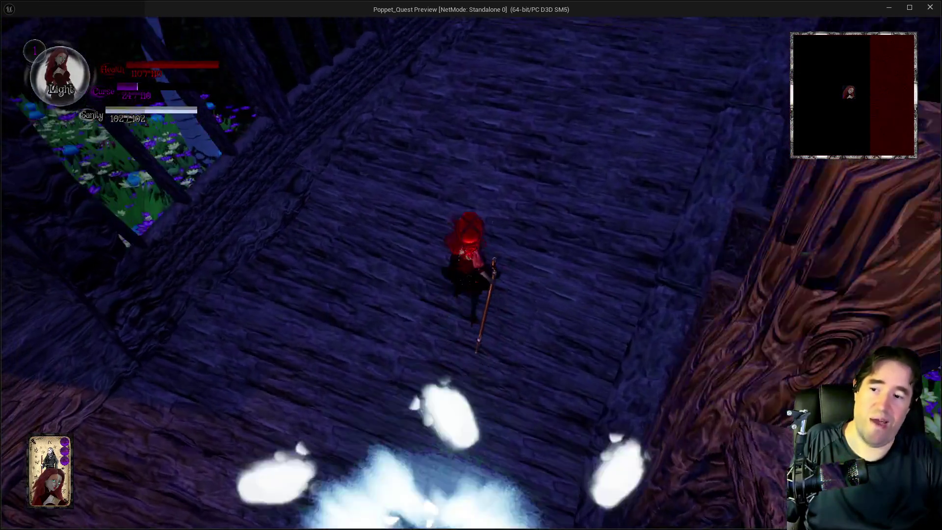
pyautogui.press('w')
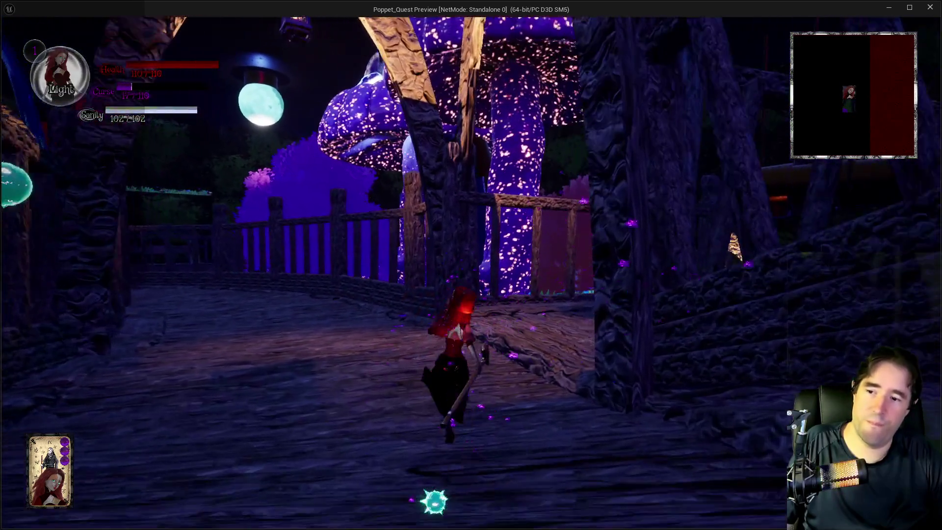
pyautogui.press('w')
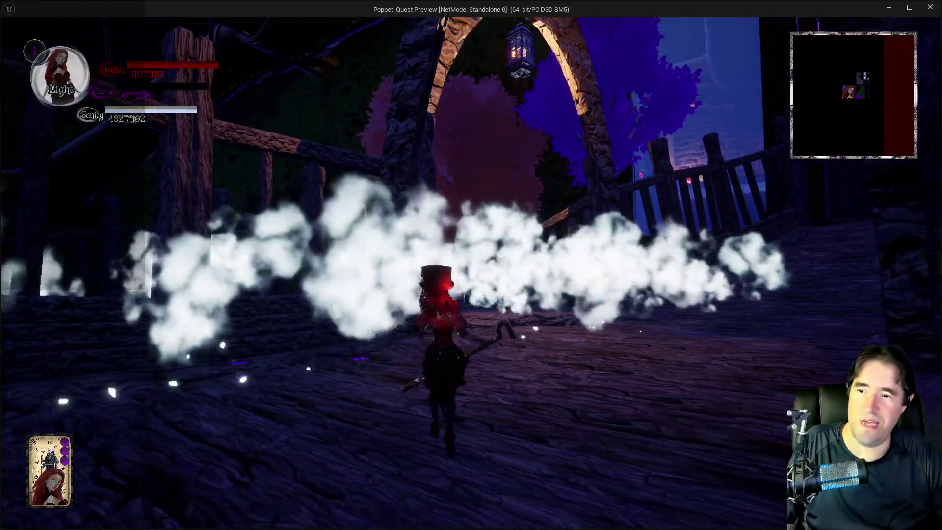
pyautogui.press('w')
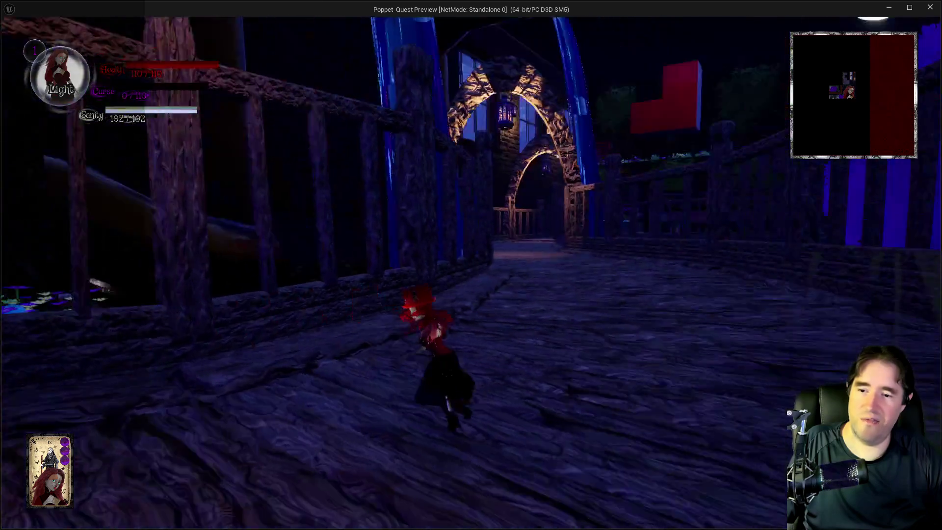
pyautogui.press('w')
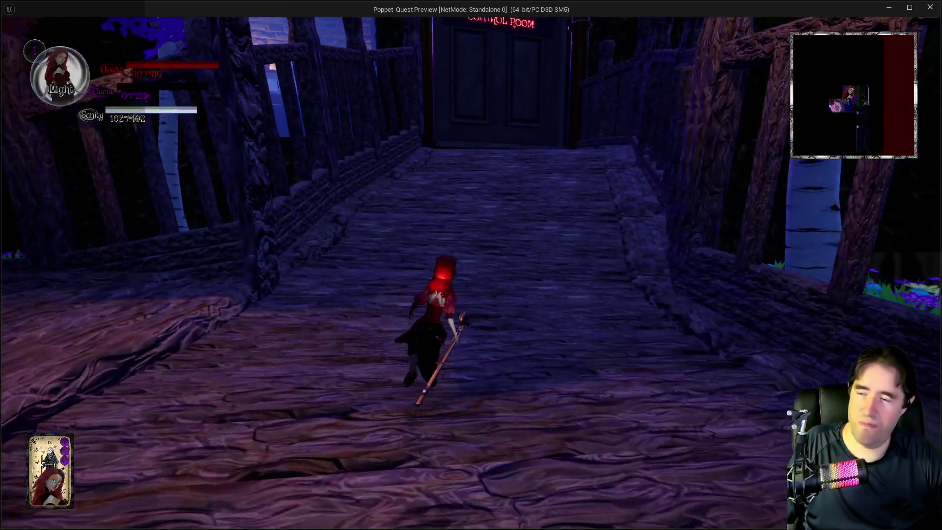
pyautogui.press('w')
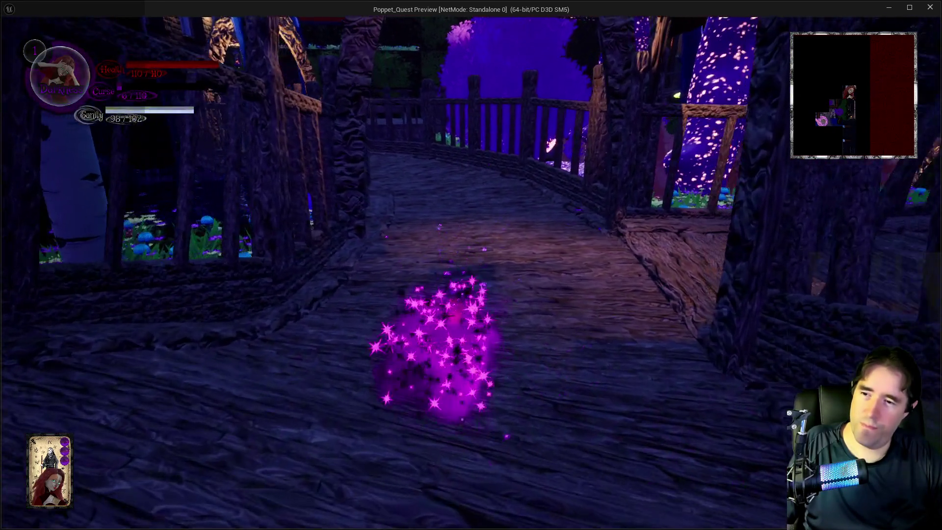
pyautogui.press('w')
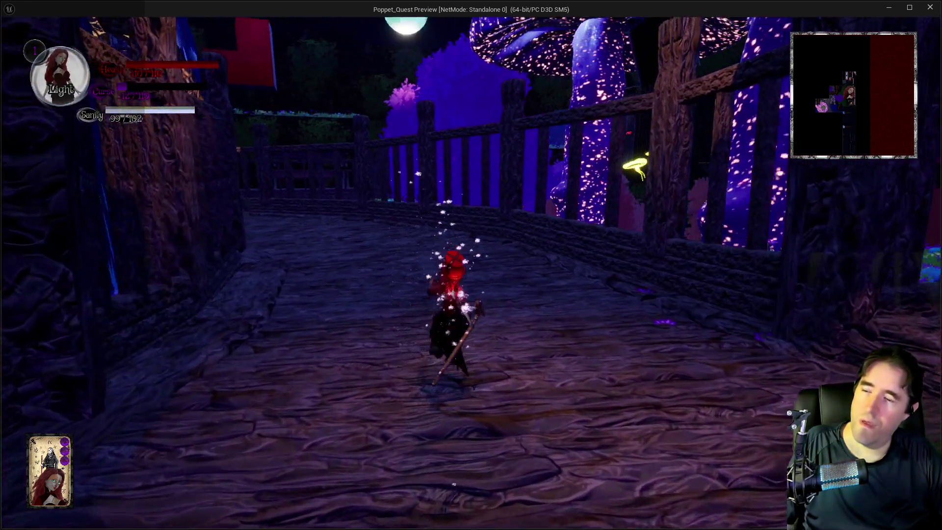
pyautogui.press('w')
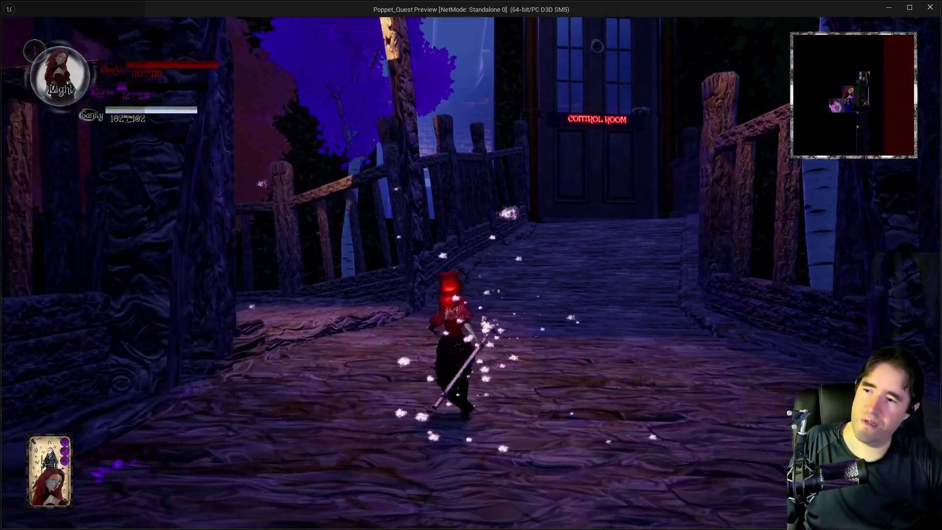
pyautogui.press('w')
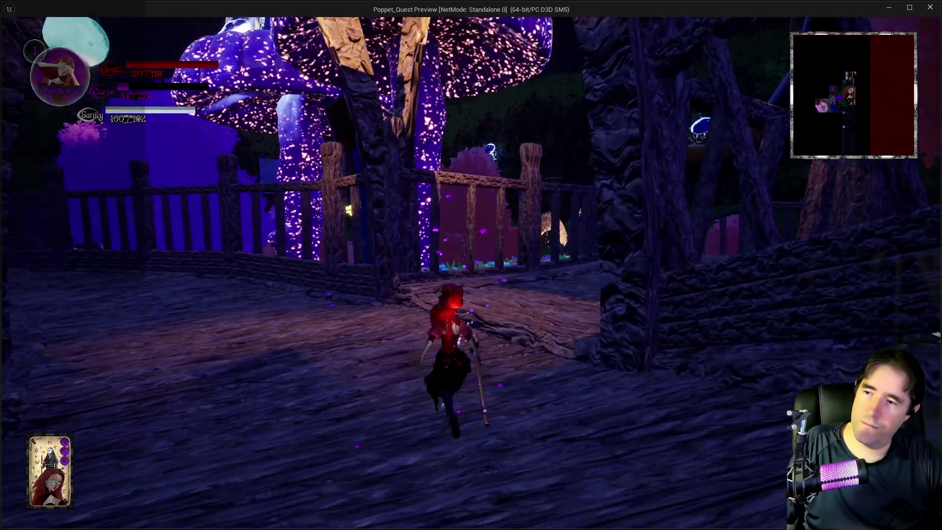
pyautogui.press('w')
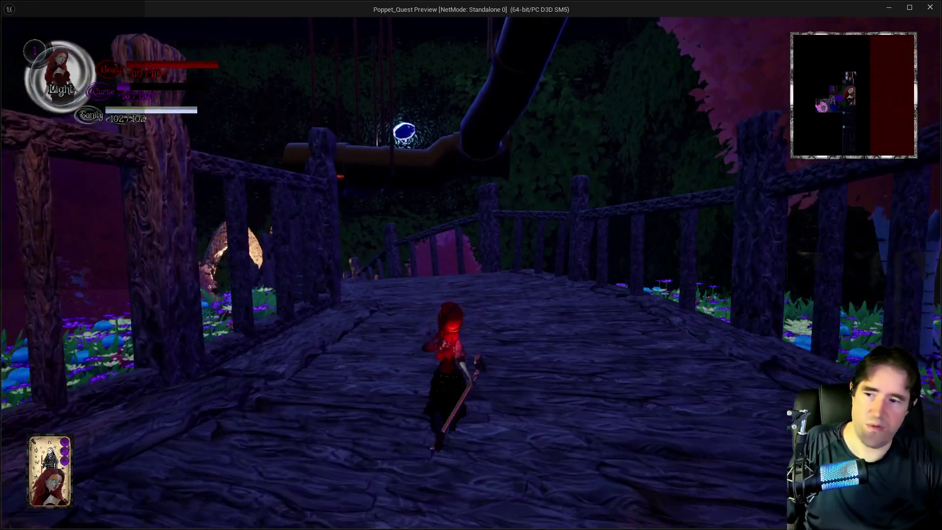
# Switch between Darkness and Light forms through the archway and unleash purple burst attacks.
pyautogui.press('w')
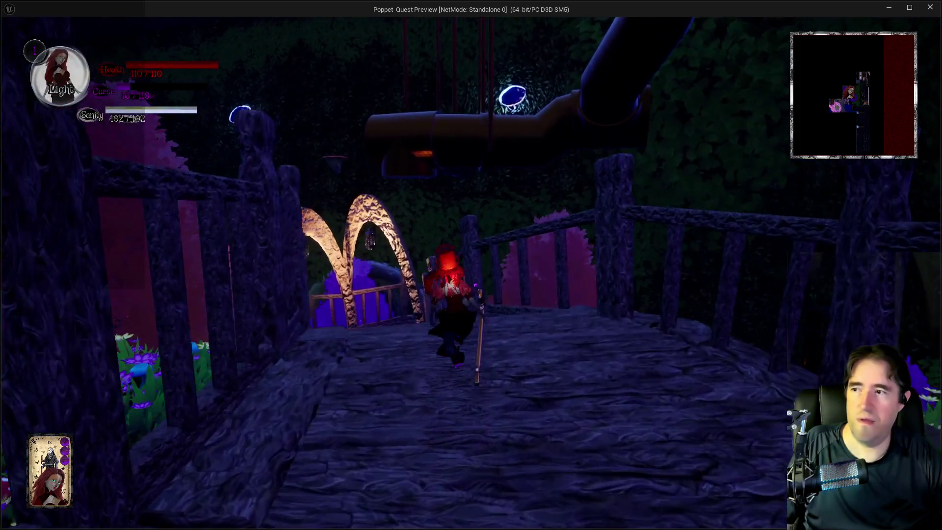
pyautogui.press('w')
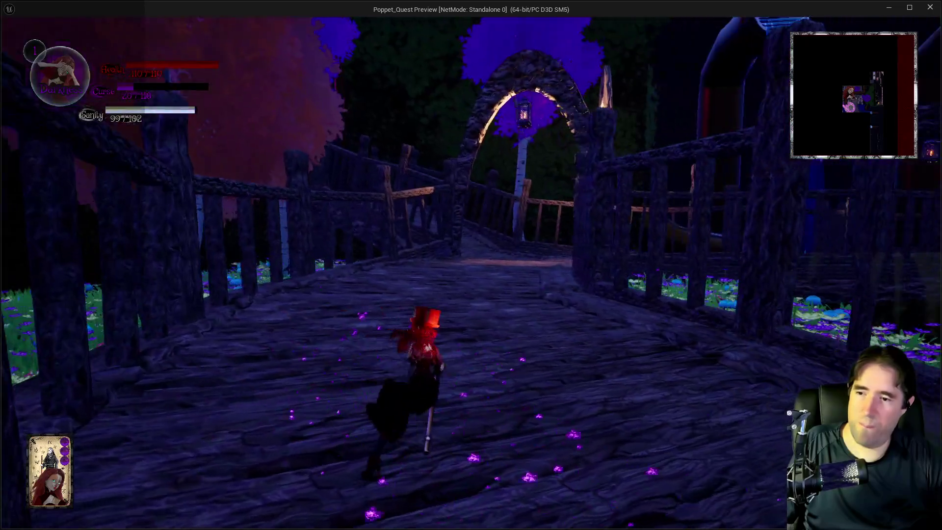
pyautogui.press('w')
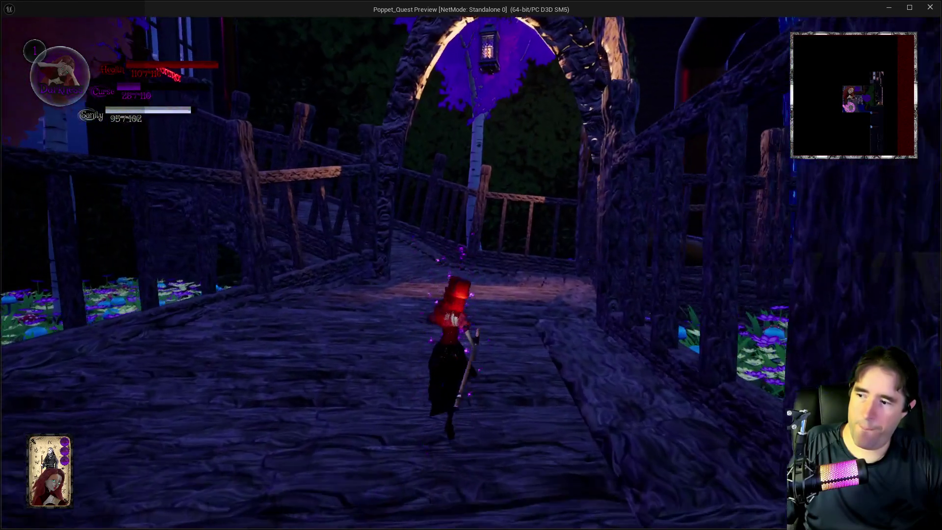
pyautogui.press('w')
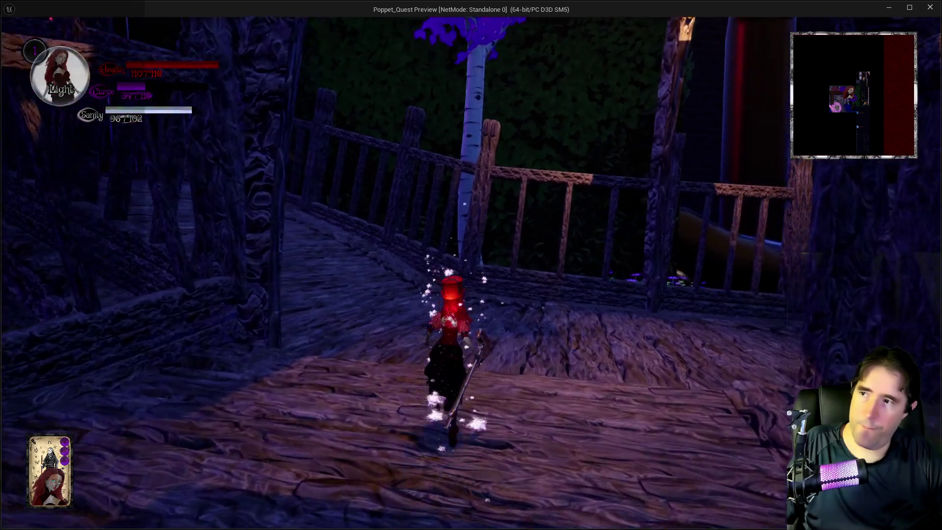
pyautogui.press('q')
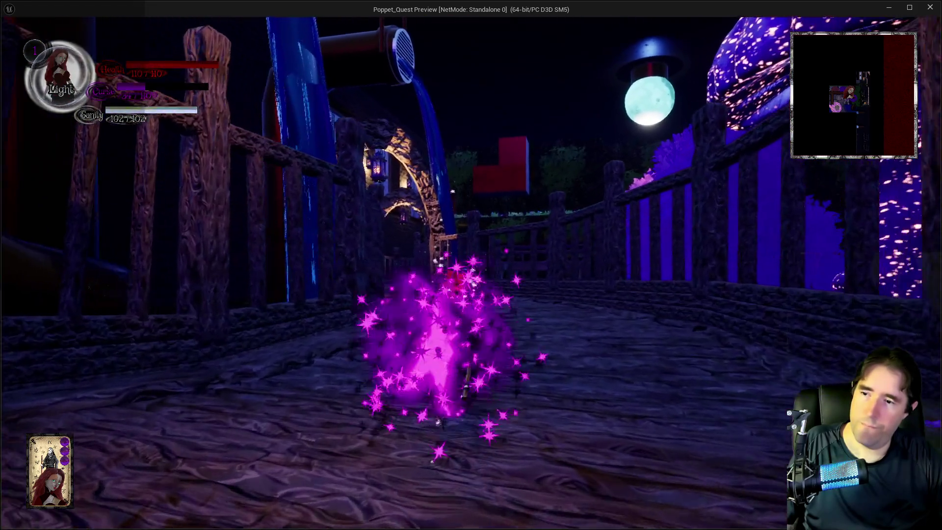
pyautogui.press('w')
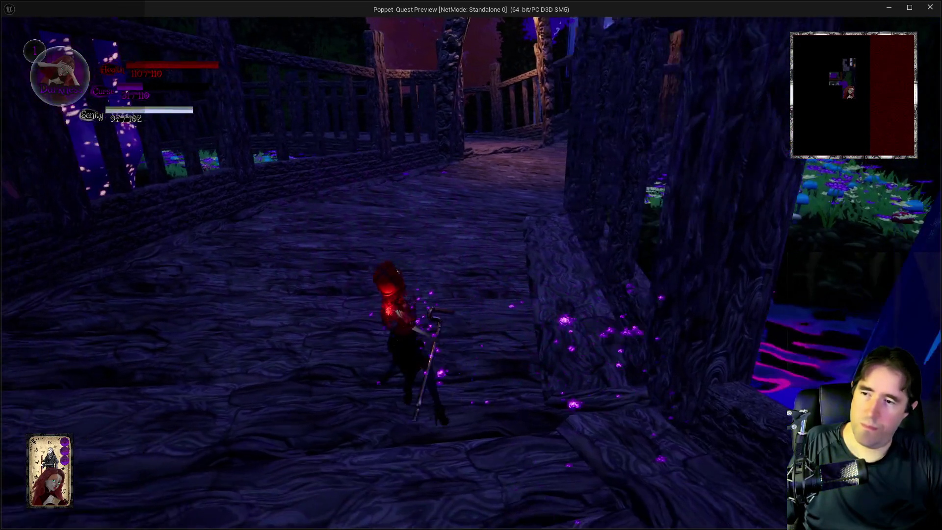
# Stop the play session in the editor and bring the PQ To Do List doc forward.
pyautogui.hotkey('alt', 'Tab')
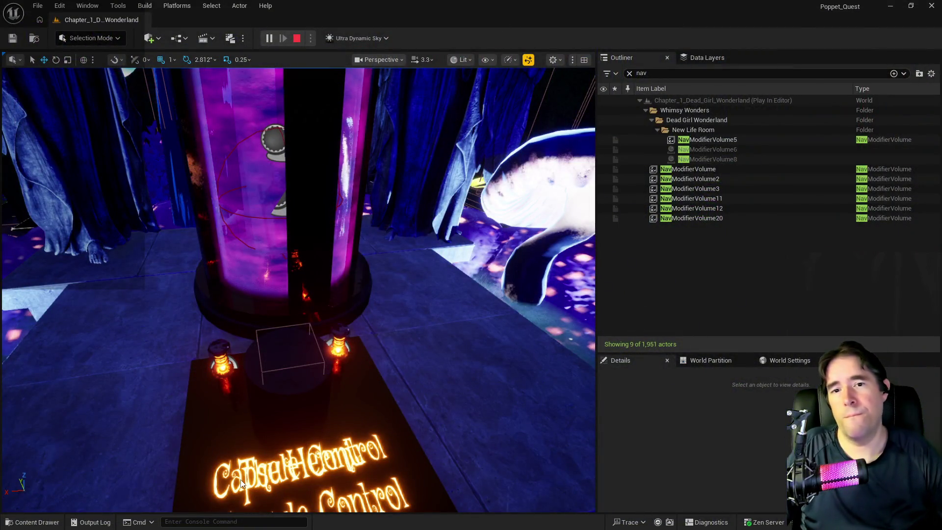
pyautogui.press('Escape')
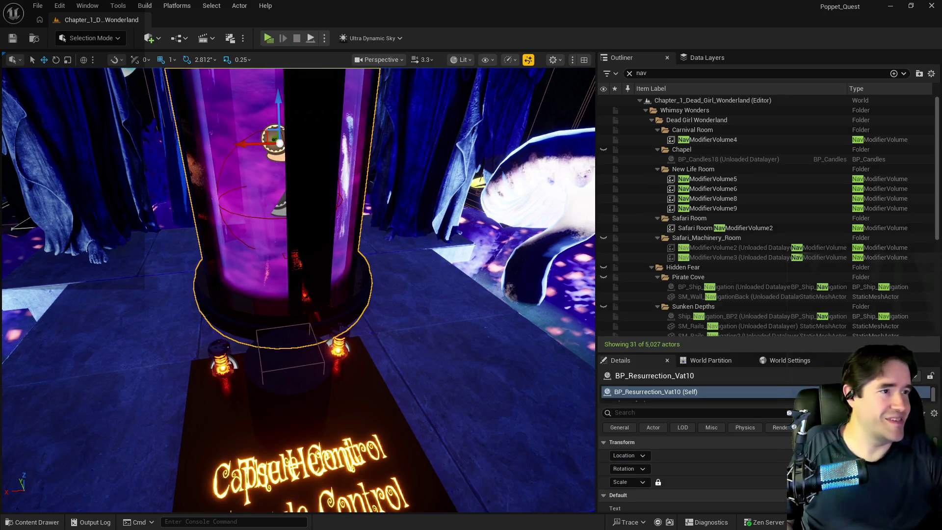
pyautogui.hotkey('alt', 'Tab')
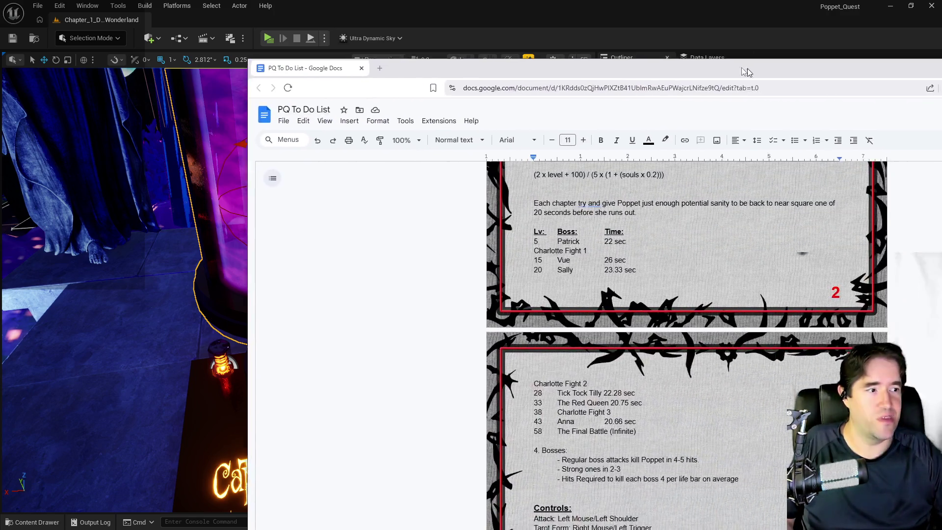
# Start item 27 below item 26: 'Make the Hermit not cost curse while active,'.
pyautogui.scroll(-7, 499, 314)
pyautogui.scroll(-6, 375, 333)
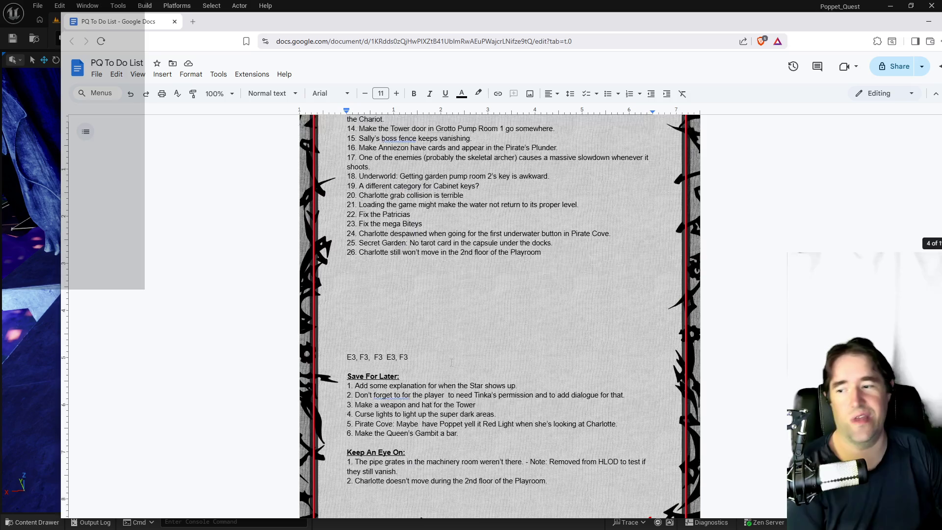
pyautogui.click(360, 343)
pyautogui.write('M')
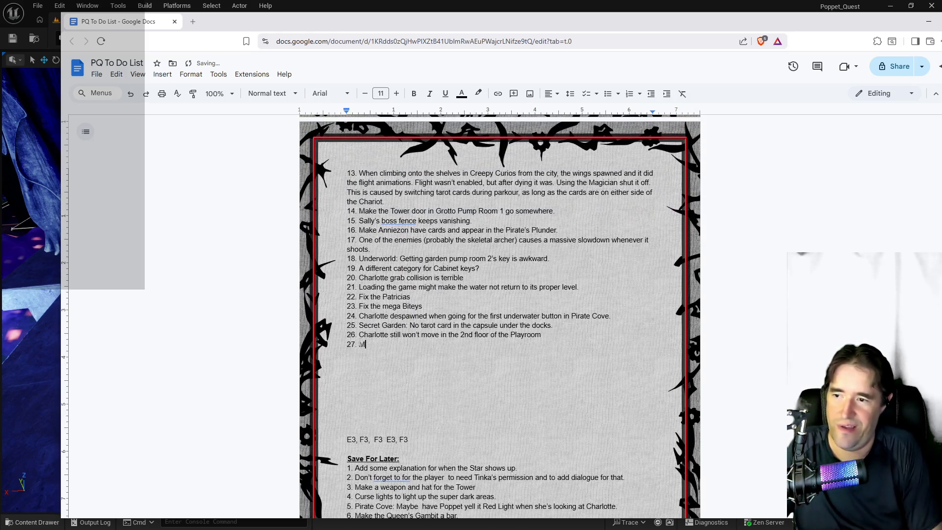
pyautogui.write('ake the Hermit ')
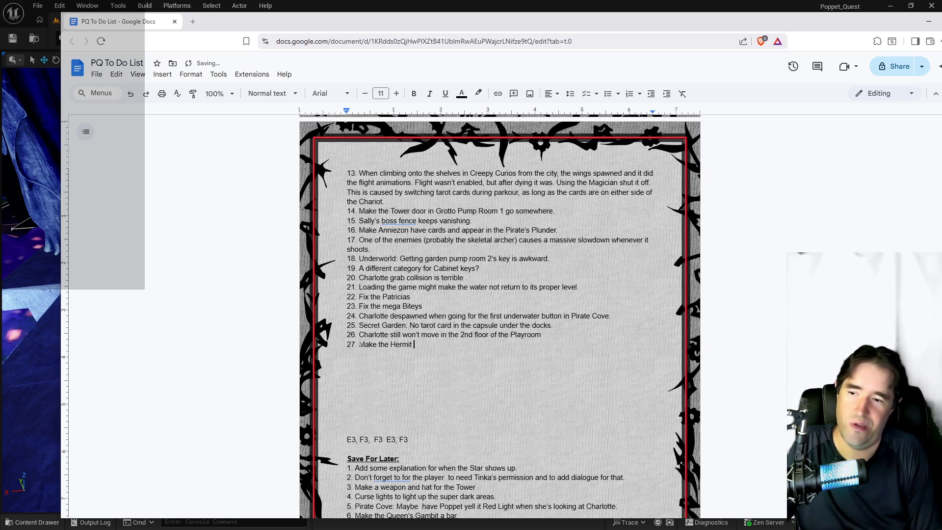
pyautogui.write('not cost ccur')
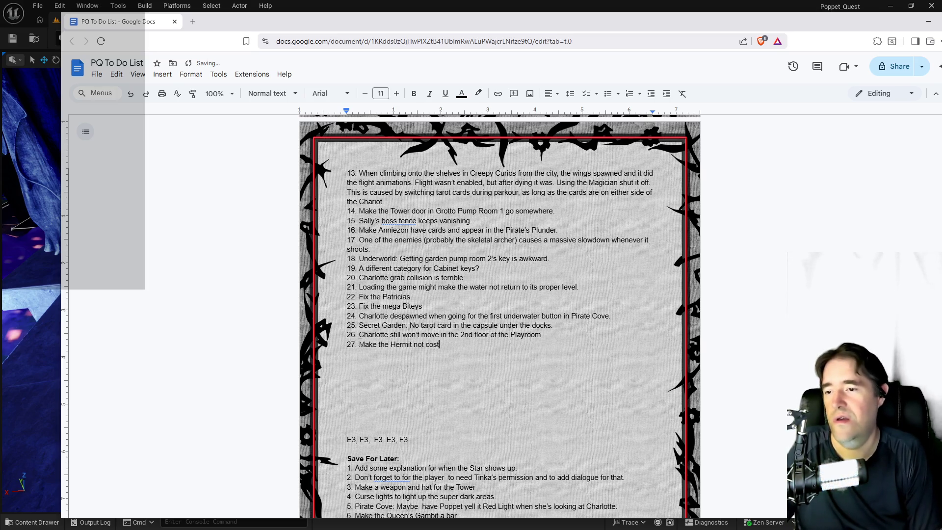
pyautogui.press('BackSpace')
pyautogui.press('BackSpace')
pyautogui.press('BackSpace')
pyautogui.write('urse to')
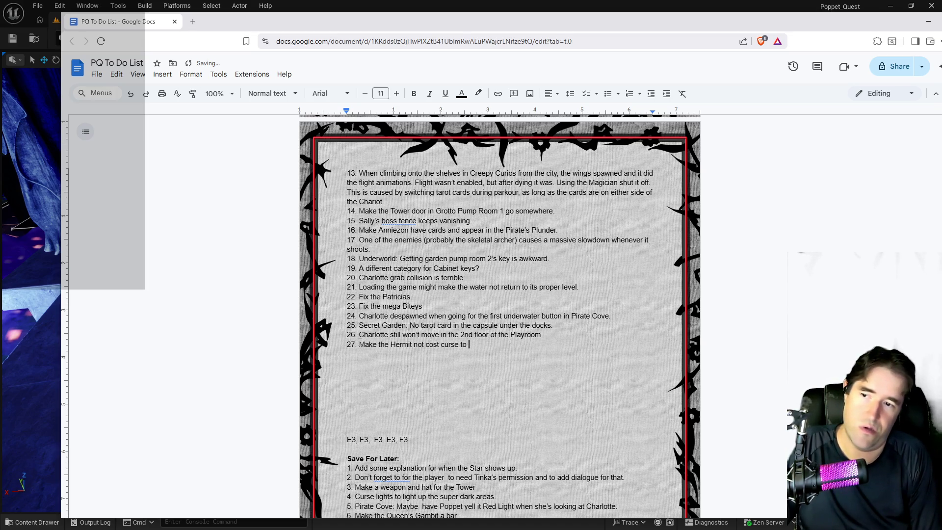
pyautogui.press('BackSpace')
pyautogui.press('BackSpace')
pyautogui.press('BackSpace')
pyautogui.write('while active,')
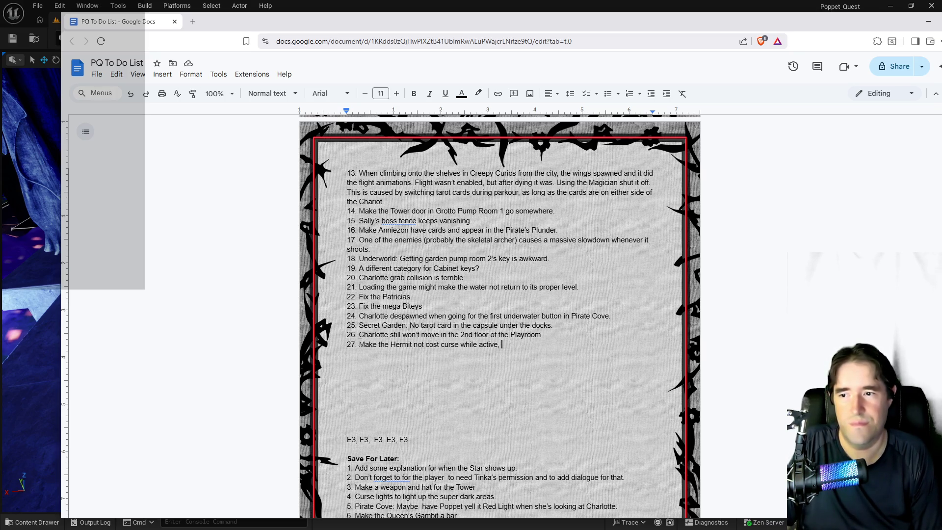
# Finish item 27 with 'but does cost curse when activating its destruction ability.' and return to Unreal.
pyautogui.write('but ')
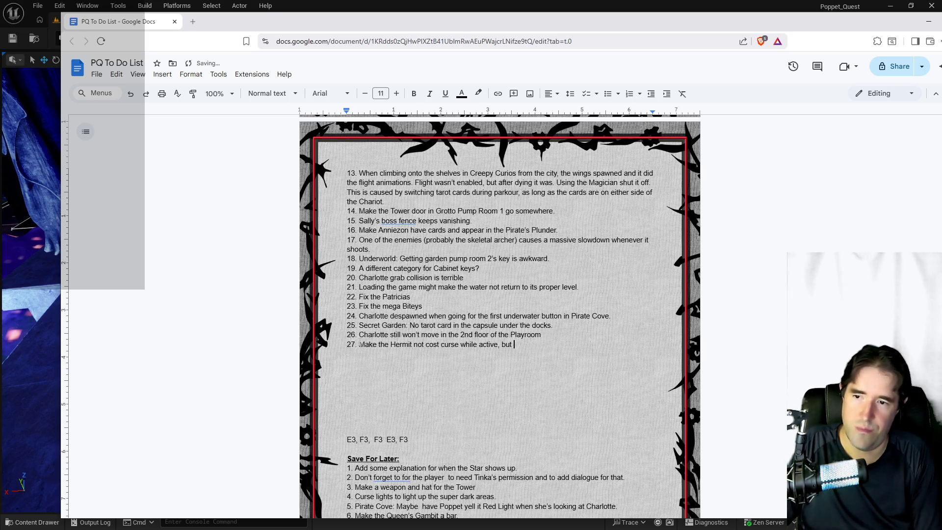
pyautogui.write('does cost curse ')
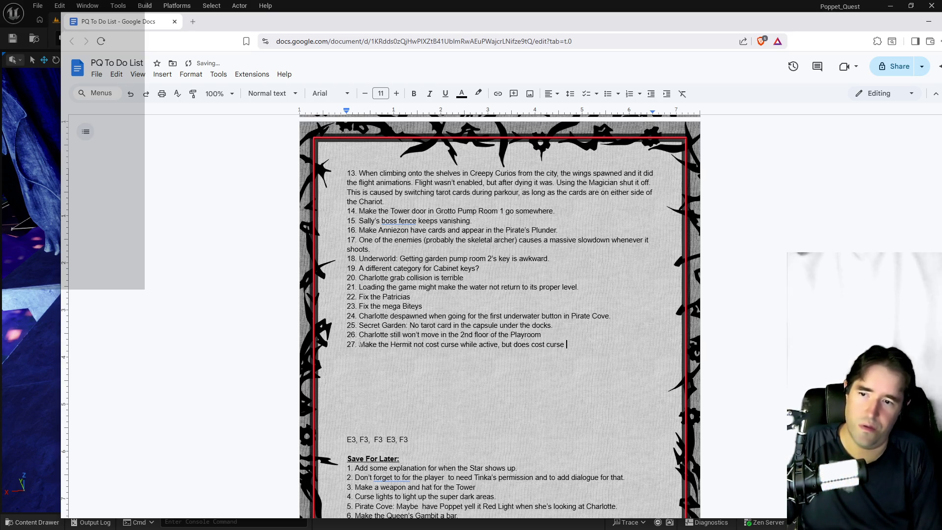
pyautogui.write('when')
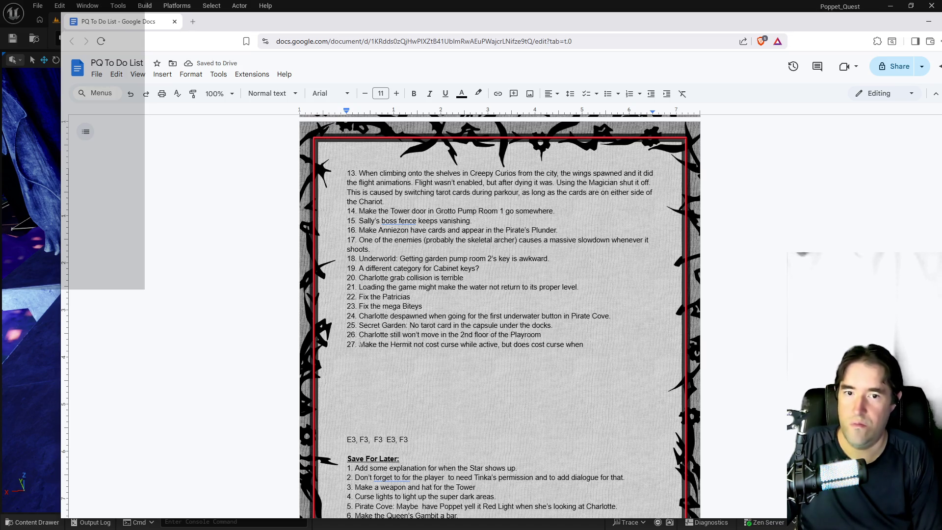
pyautogui.write("activating it's destru")
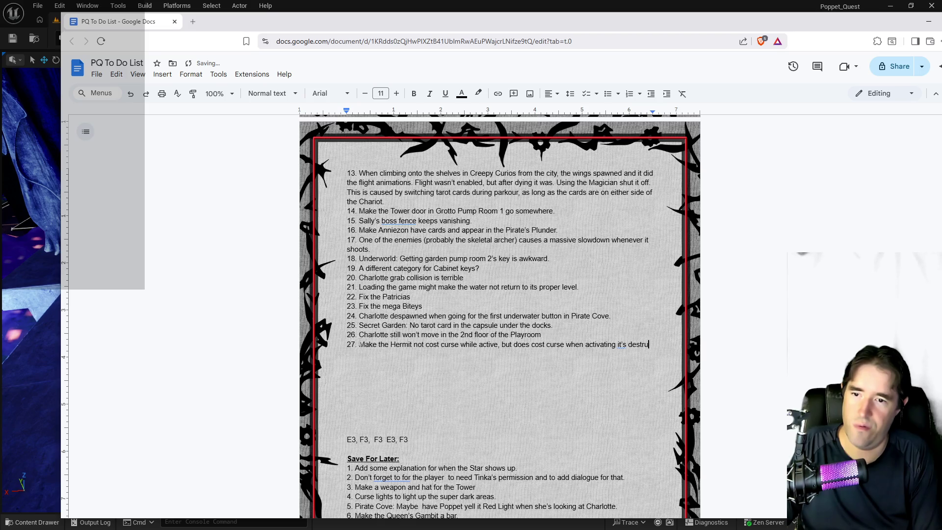
pyautogui.press('BackSpace')
pyautogui.press('BackSpace')
pyautogui.press('BackSpace')
pyautogui.write('s ')
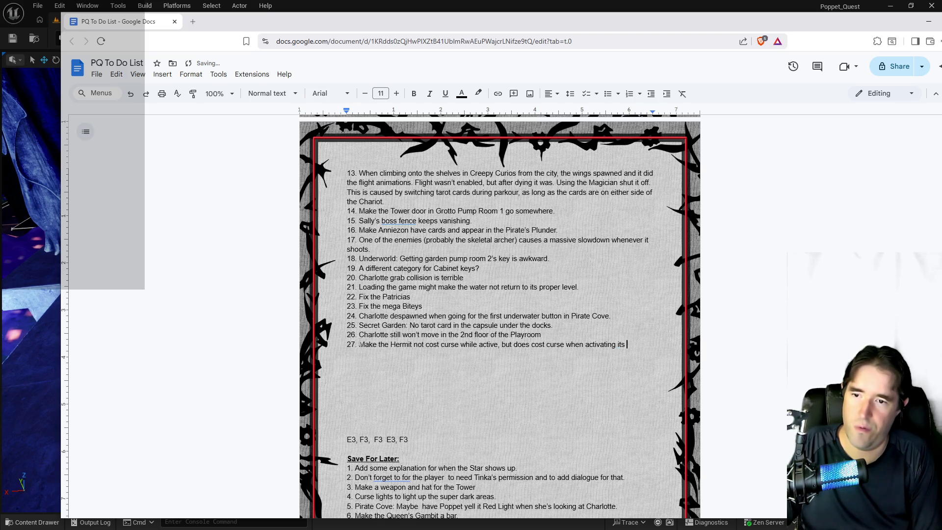
pyautogui.write('dest')
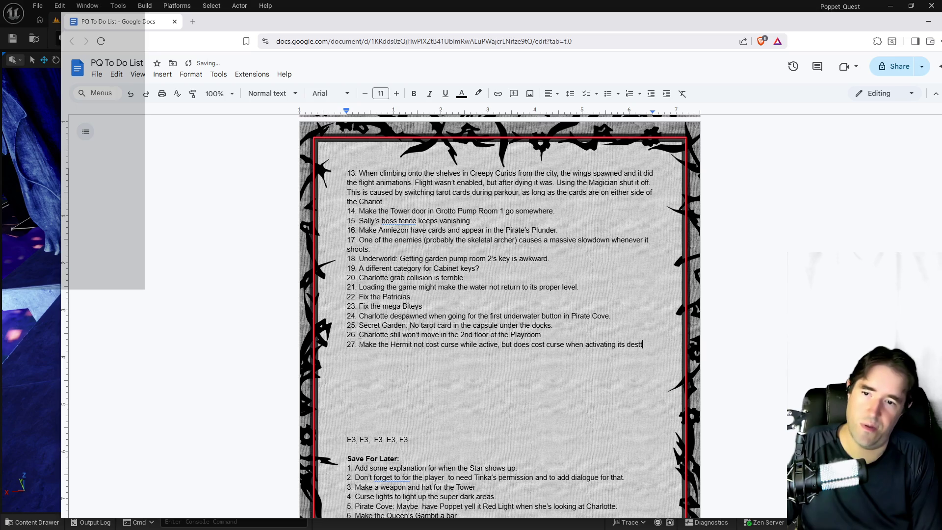
pyautogui.write('ruction ability.')
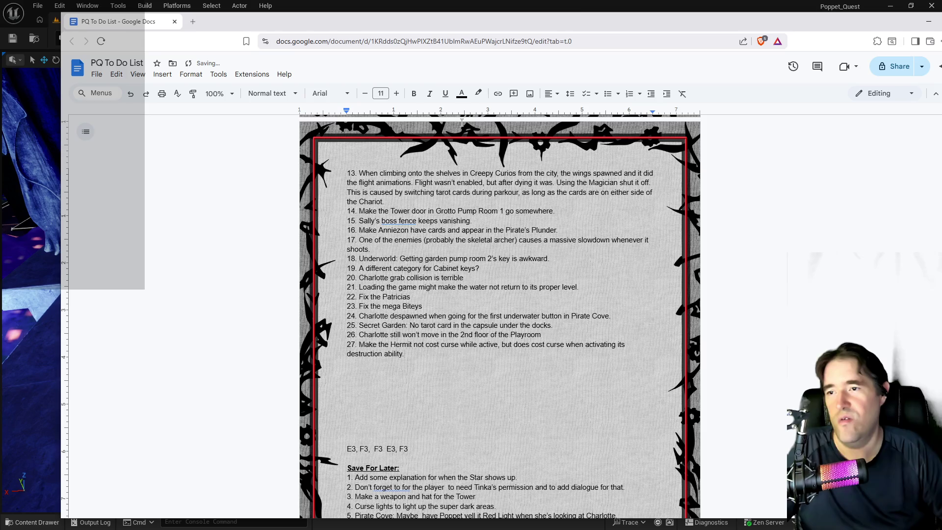
pyautogui.press('super+shift+Right')
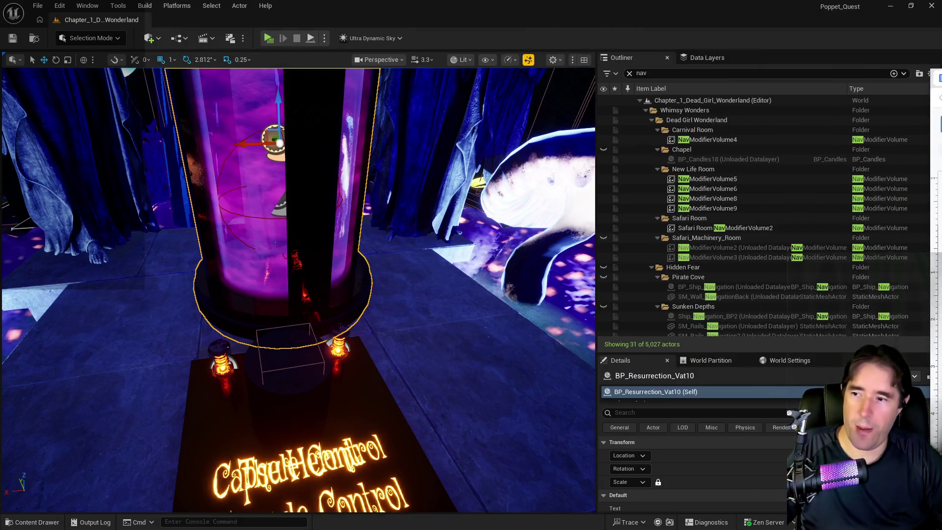
# Refocus on the resurrection capsule, select the BP_Collectible_Tarot_Card_SM beside it, then switch to the Chapter 1 doc.
pyautogui.scroll(-10, 448, 339)
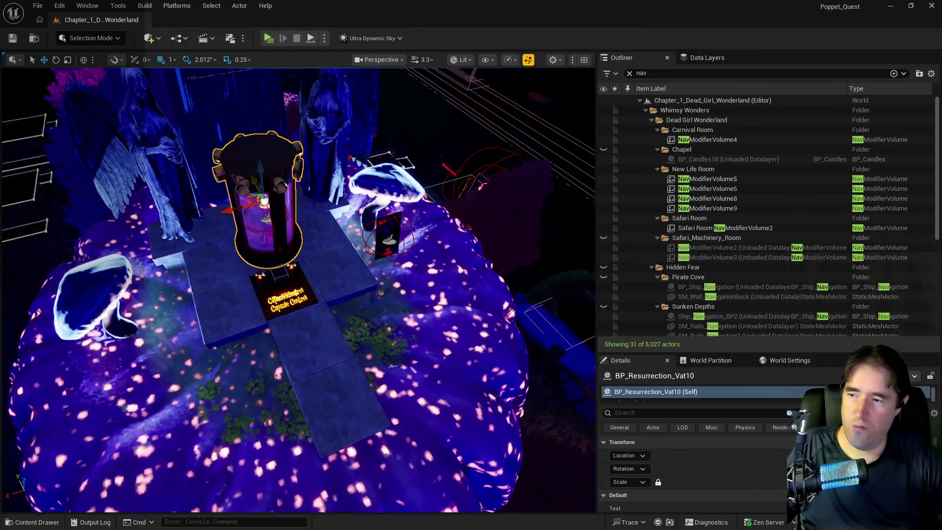
pyautogui.press('w')
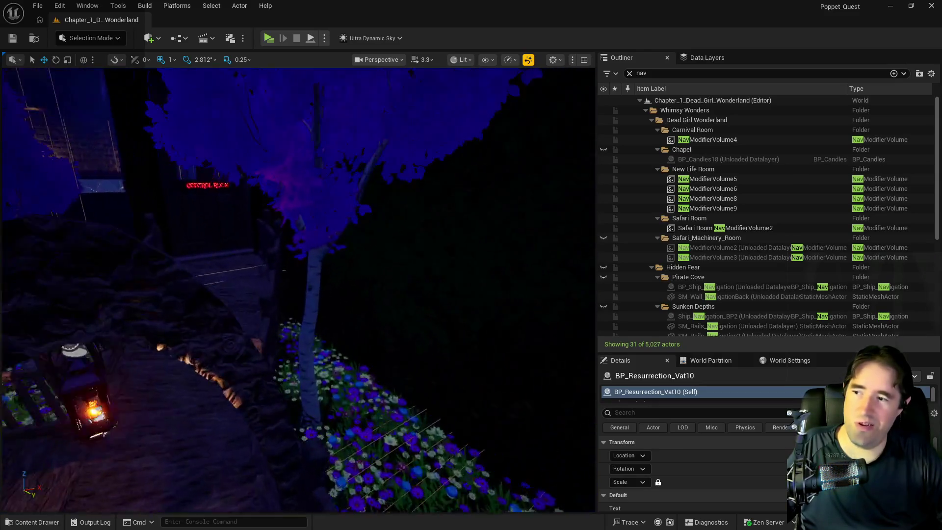
pyautogui.press('w')
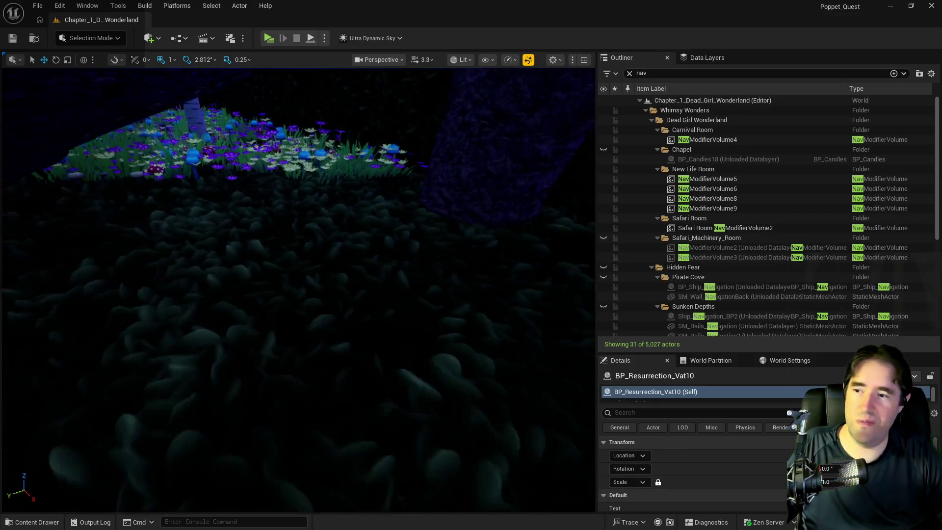
pyautogui.press('w')
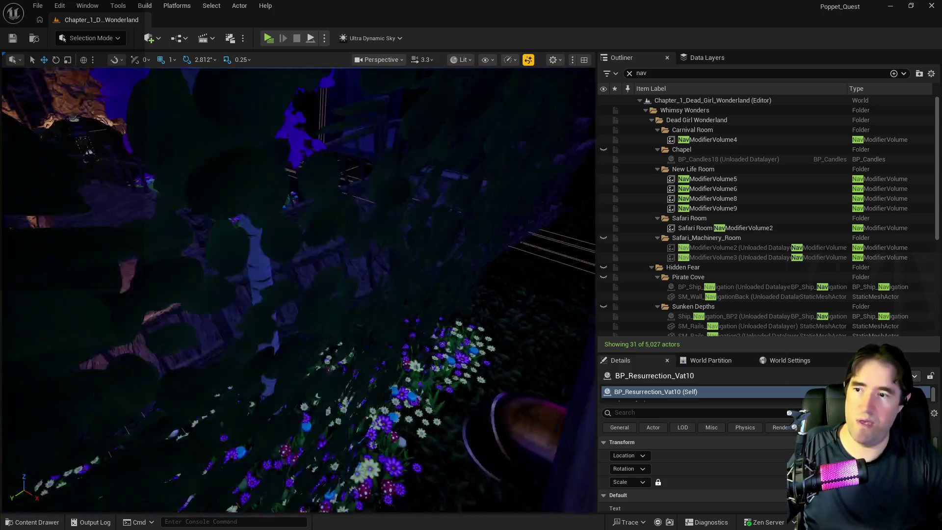
pyautogui.press('f')
pyautogui.moveTo(396, 373)
pyautogui.mouseDown()
pyautogui.moveTo(395, 329)
pyautogui.moveTo(396, 372)
pyautogui.mouseUp()
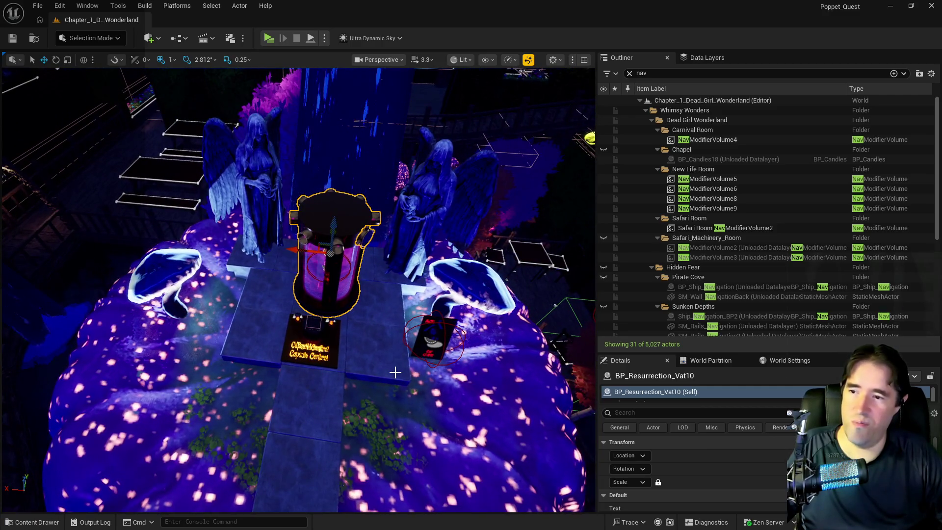
pyautogui.click(430, 339)
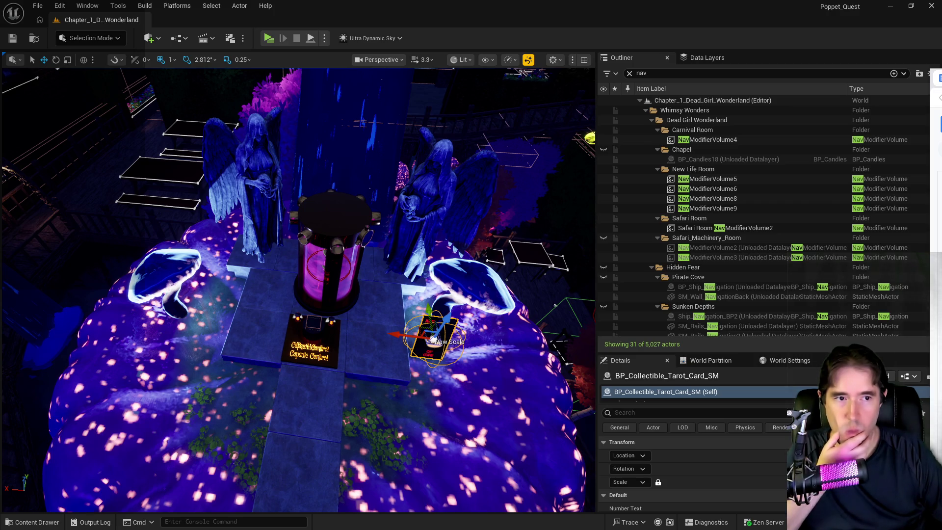
pyautogui.hotkey('alt', 'Tab')
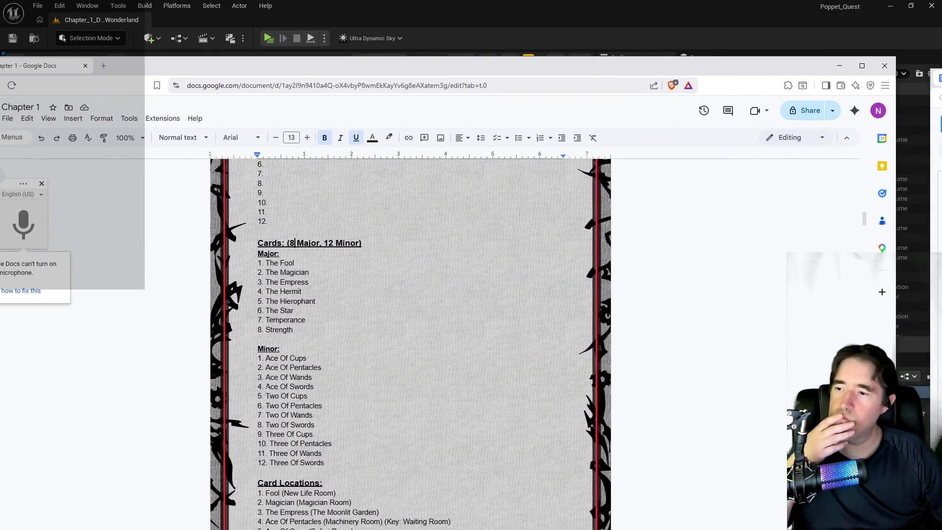
pyautogui.scroll(-2, 410, 343)
pyautogui.scroll(2, 410, 344)
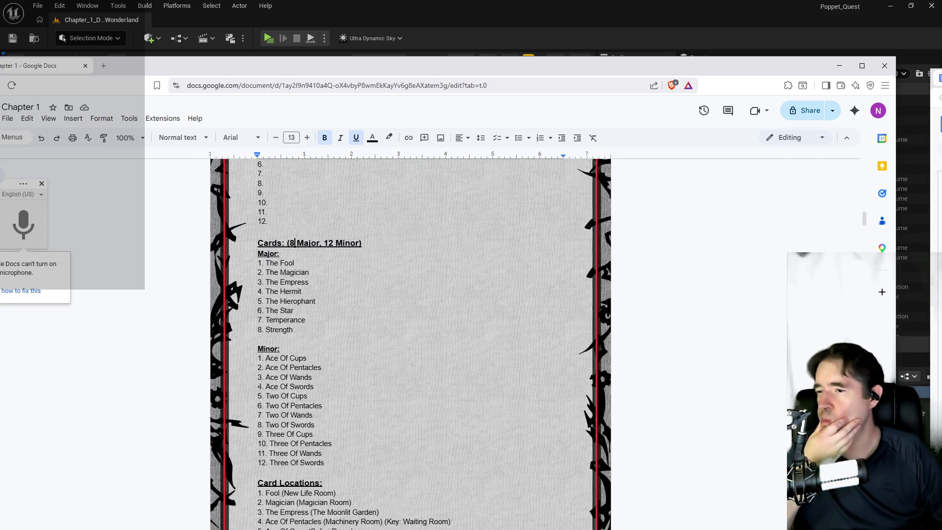
pyautogui.scroll(-6, 252, 290)
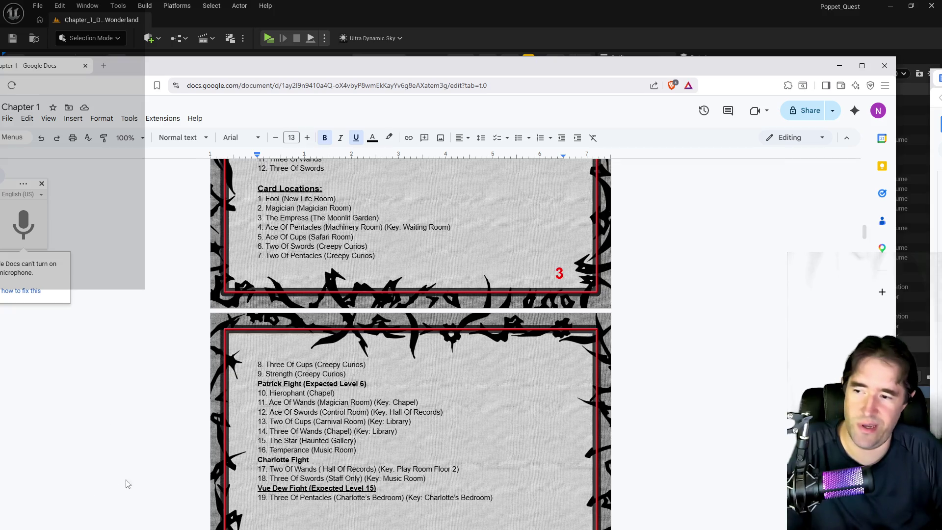
pyautogui.scroll(1, 278, 255)
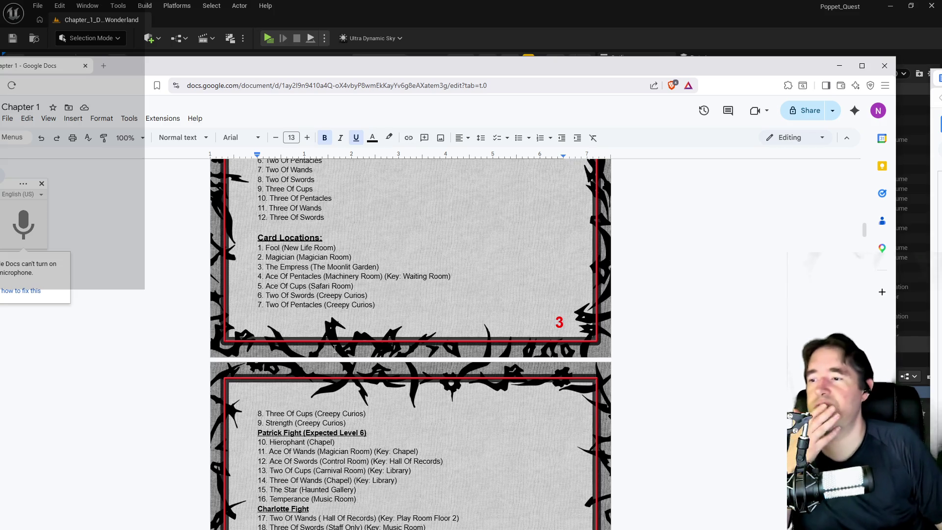
pyautogui.scroll(-2, 335, 348)
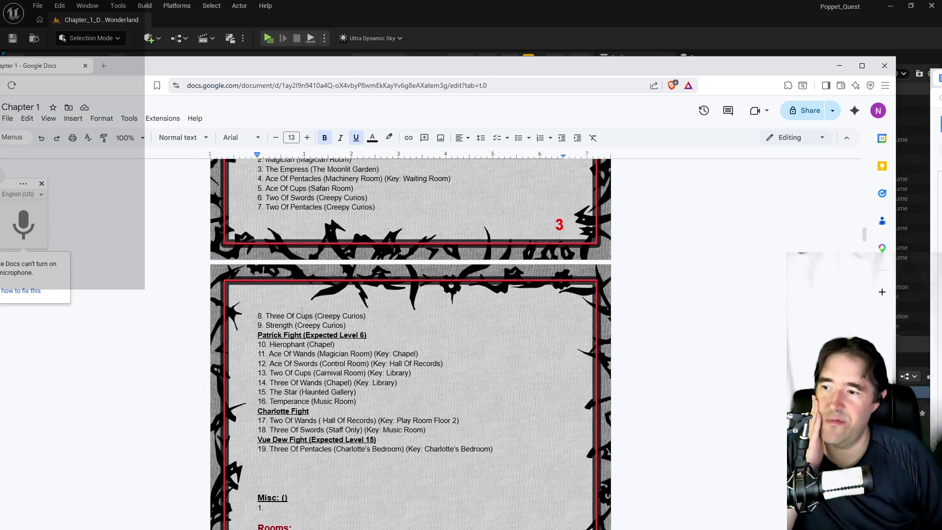
pyautogui.scroll(1, 410, 343)
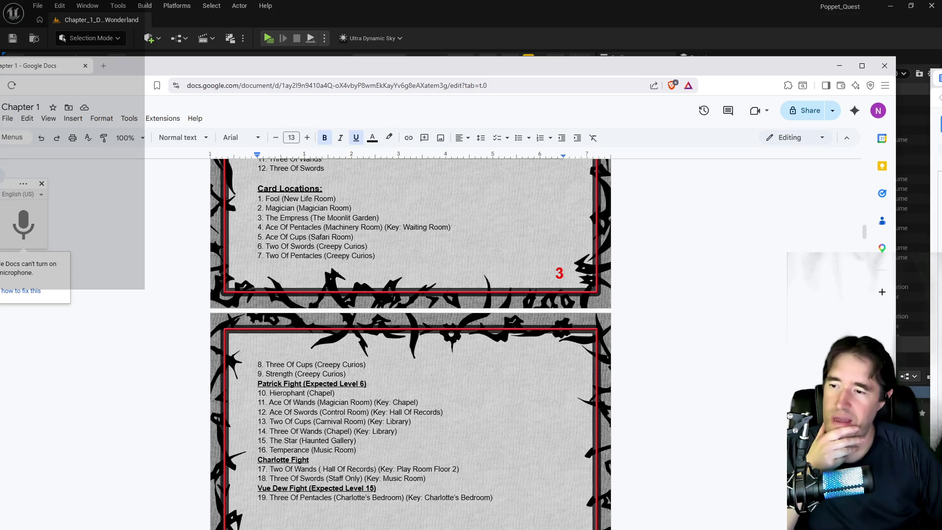
pyautogui.click(346, 373)
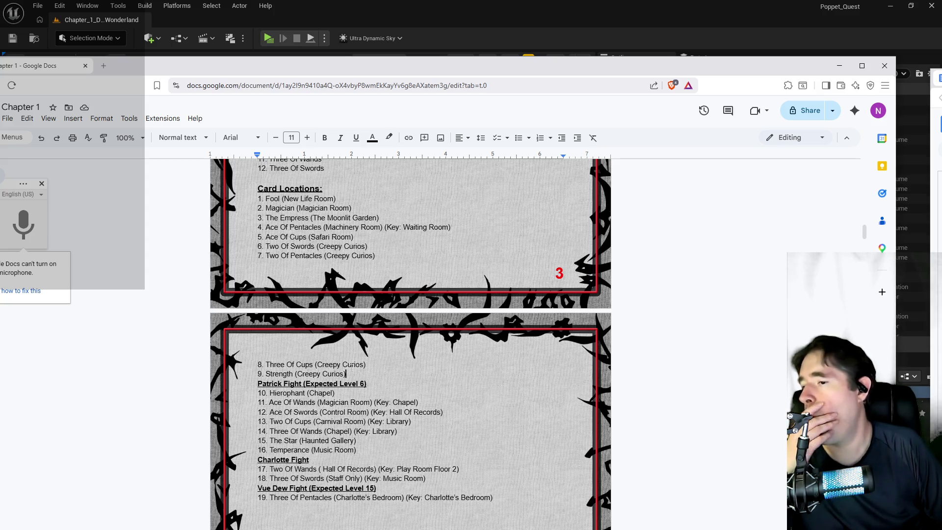
pyautogui.press('Return')
pyautogui.write('10')
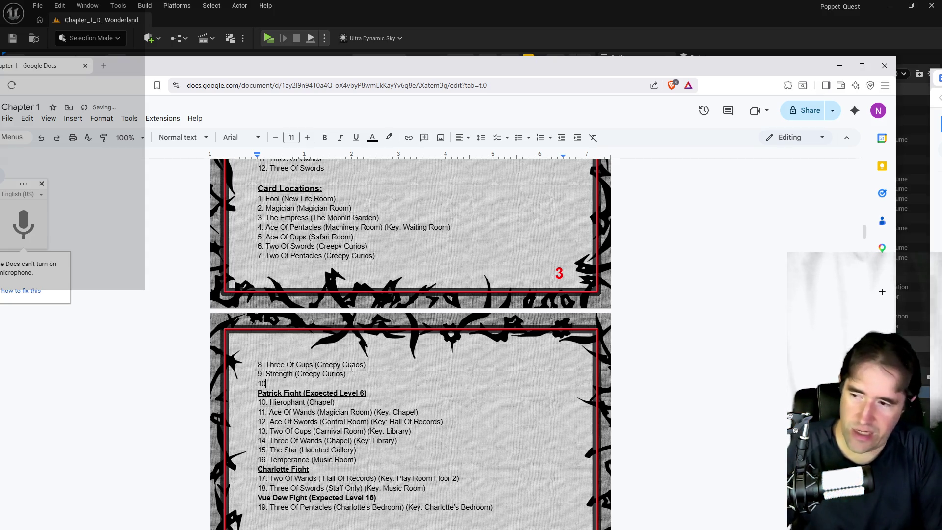
pyautogui.write('. The Hermit')
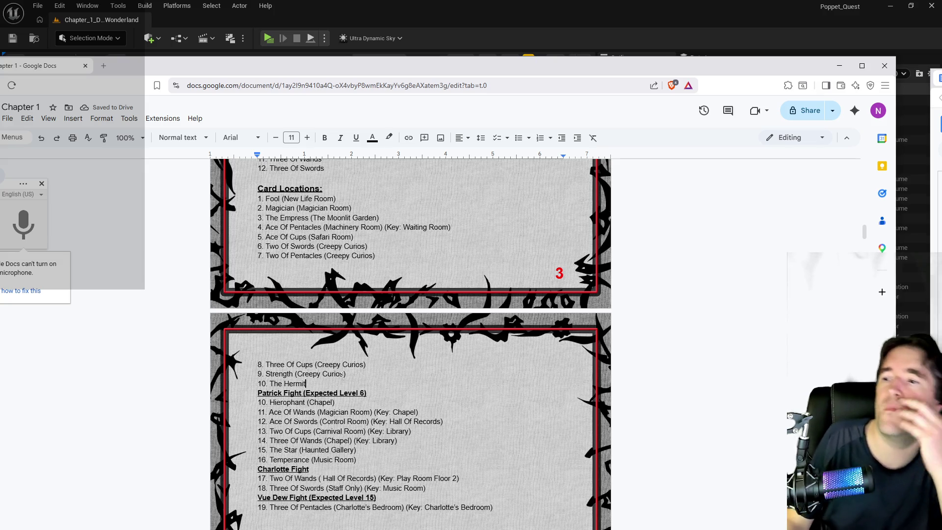
pyautogui.tripleClick(229, 383)
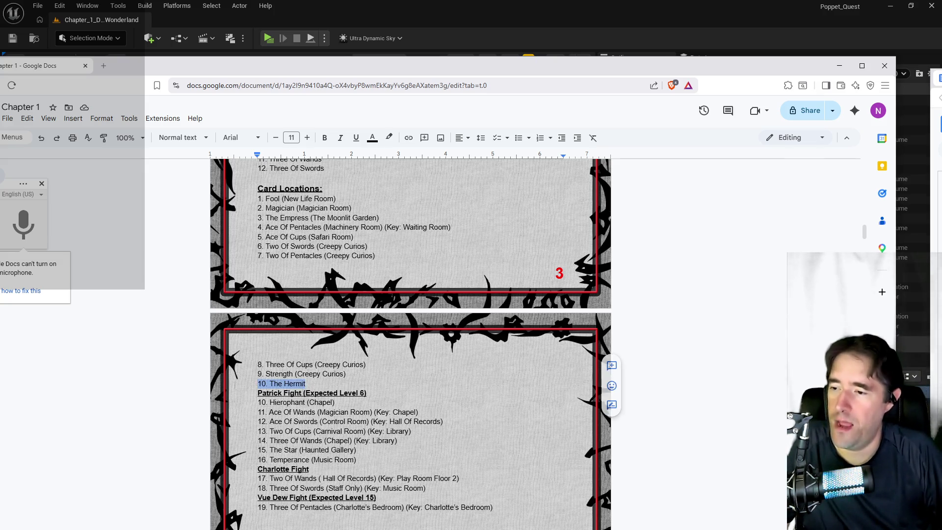
pyautogui.press('BackSpace')
pyautogui.press('BackSpace')
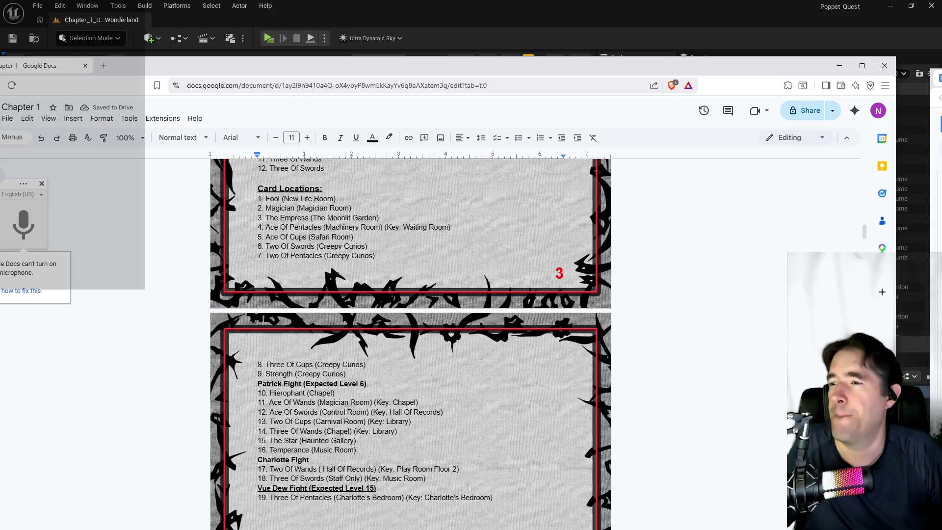
pyautogui.moveTo(471, 77)
pyautogui.mouseDown()
pyautogui.moveTo(941, 57)
pyautogui.moveTo(633, 216)
pyautogui.moveTo(449, 118)
pyautogui.mouseUp()
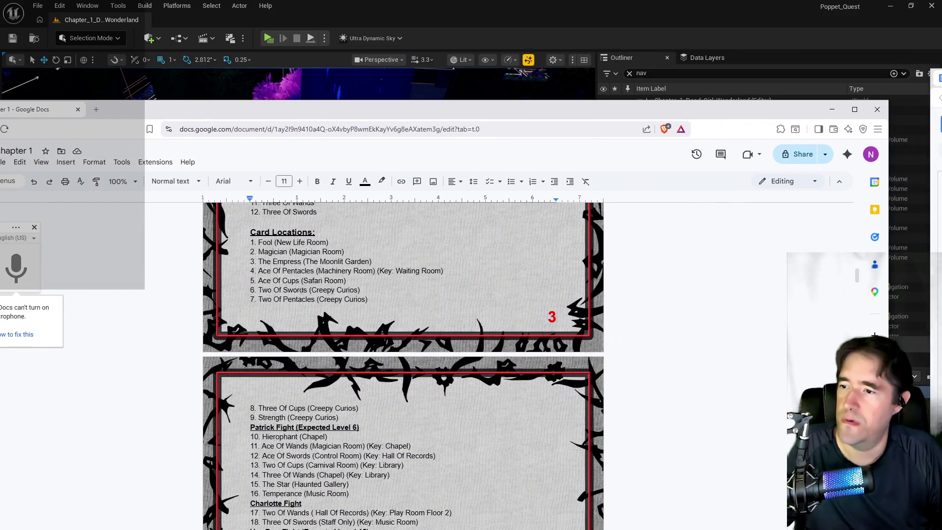
pyautogui.moveTo(298, 280)
pyautogui.mouseDown()
pyautogui.moveTo(249, 281)
pyautogui.moveTo(258, 281)
pyautogui.mouseUp()
pyautogui.write('The Hermit')
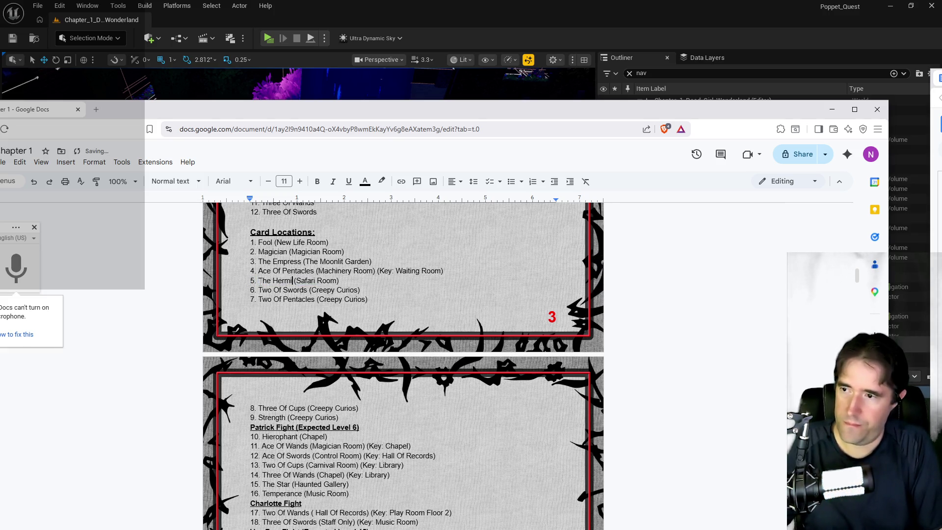
pyautogui.scroll(-2, 331, 354)
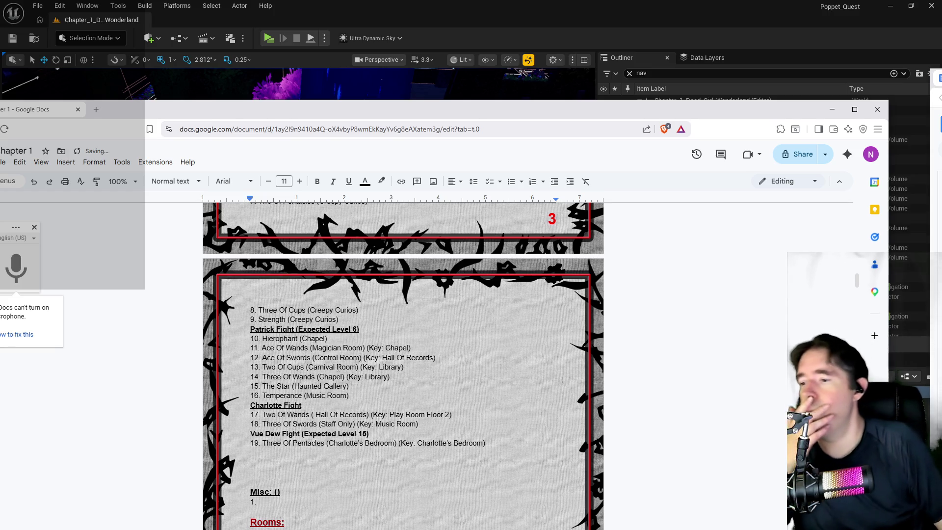
pyautogui.scroll(5, 338, 369)
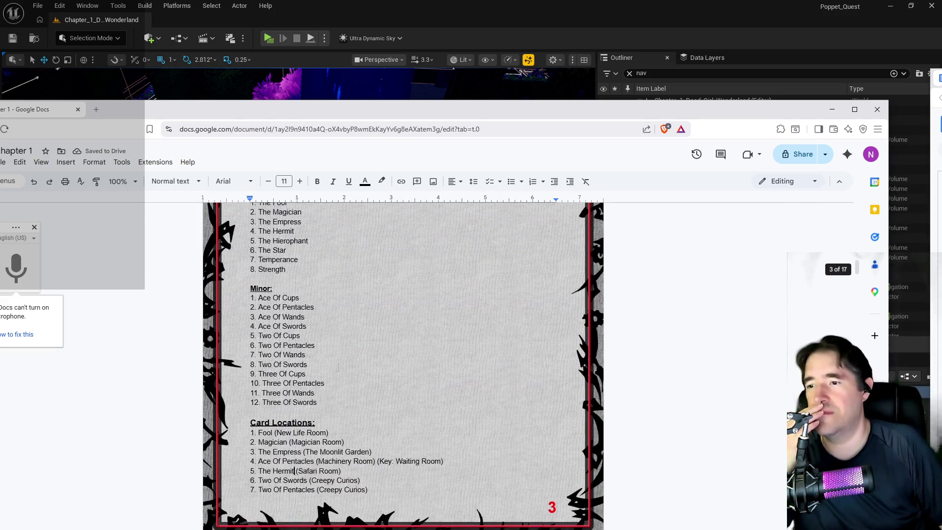
pyautogui.scroll(-1, 339, 368)
pyautogui.scroll(-4, 339, 368)
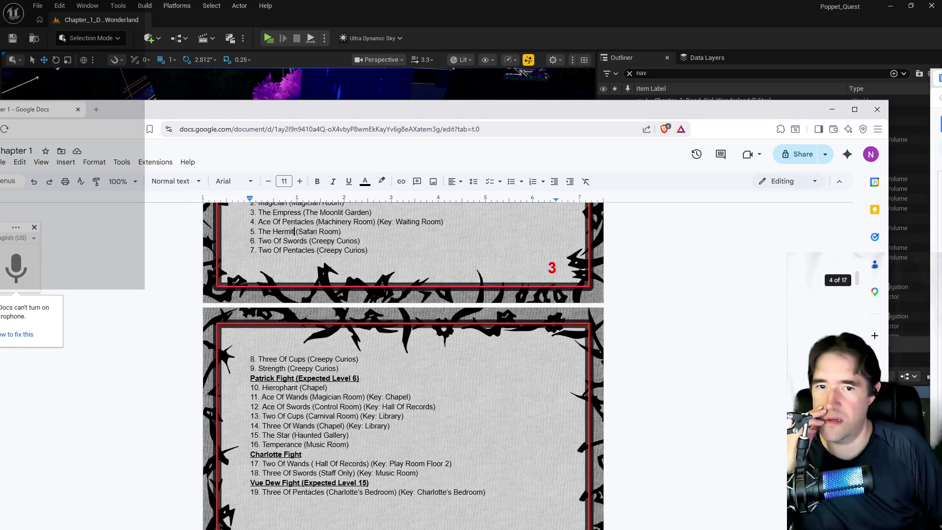
pyautogui.scroll(6, 339, 368)
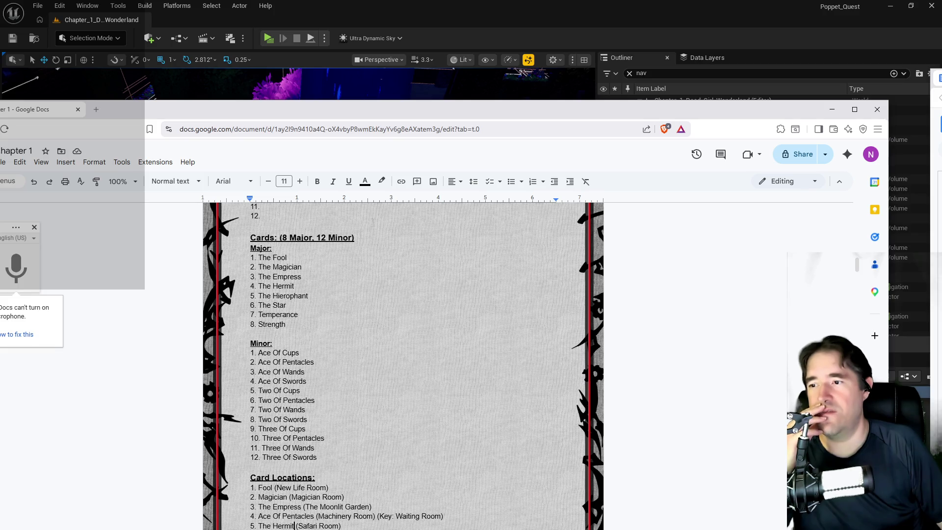
pyautogui.scroll(-3, 321, 247)
pyautogui.scroll(2, 322, 246)
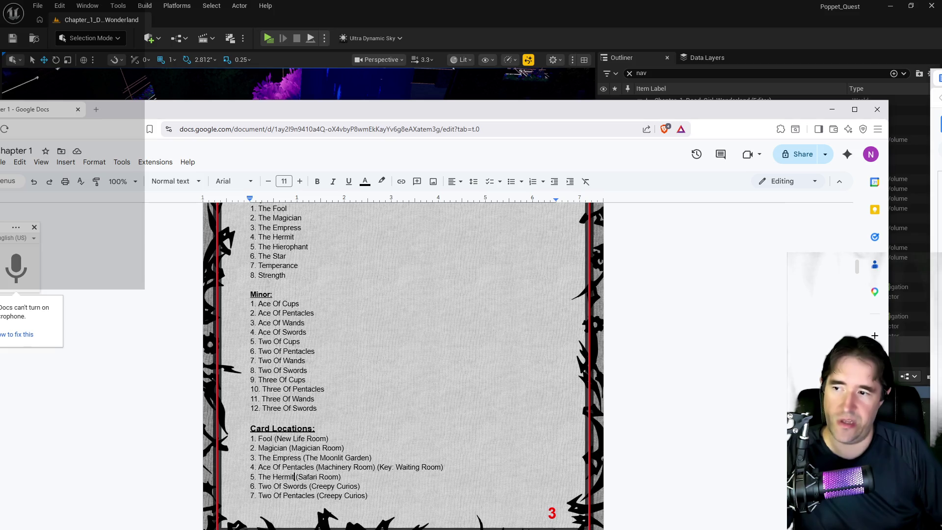
pyautogui.scroll(-4, 403, 365)
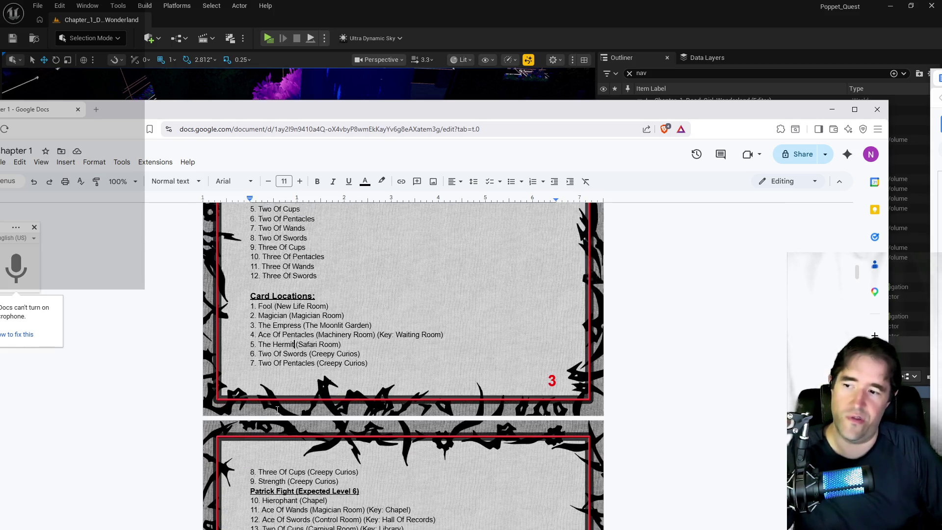
pyautogui.scroll(2, 278, 410)
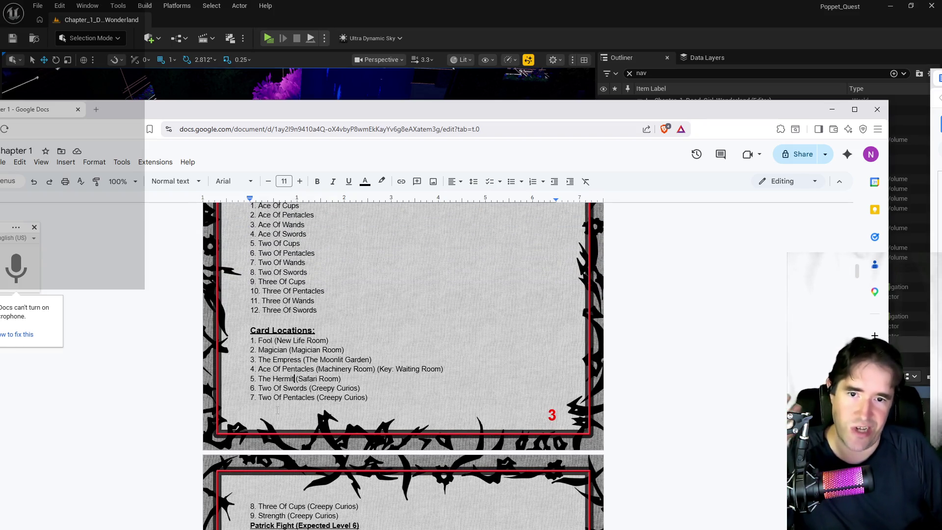
pyautogui.scroll(3, 278, 410)
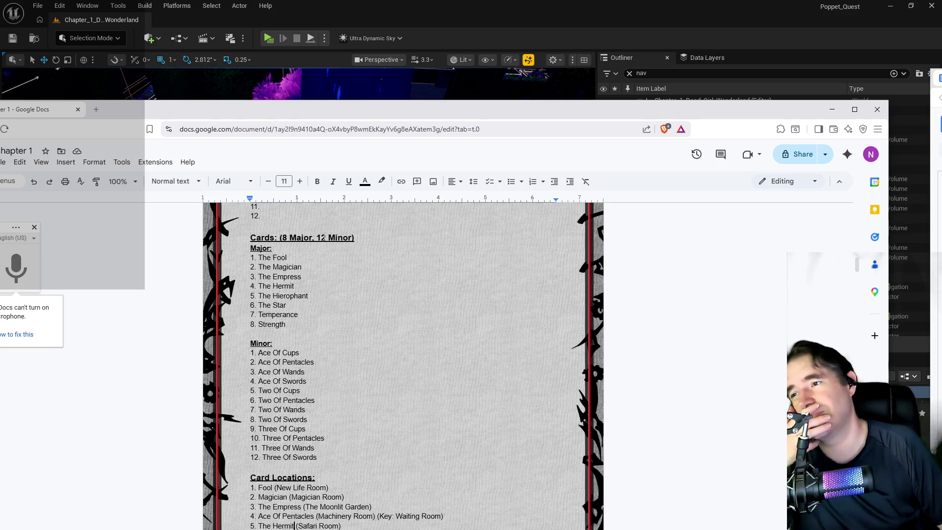
pyautogui.scroll(-1, 324, 237)
pyautogui.scroll(2, 324, 236)
pyautogui.scroll(-2, 324, 236)
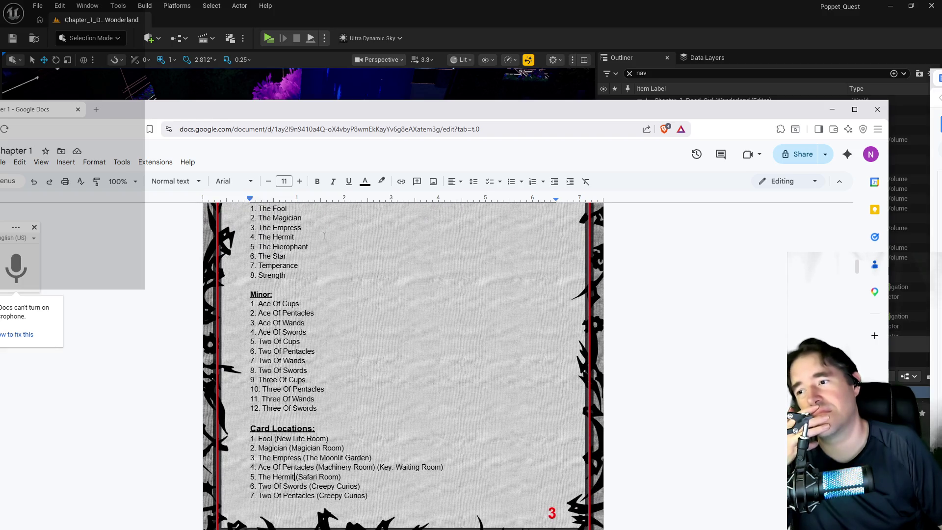
pyautogui.scroll(1, 323, 237)
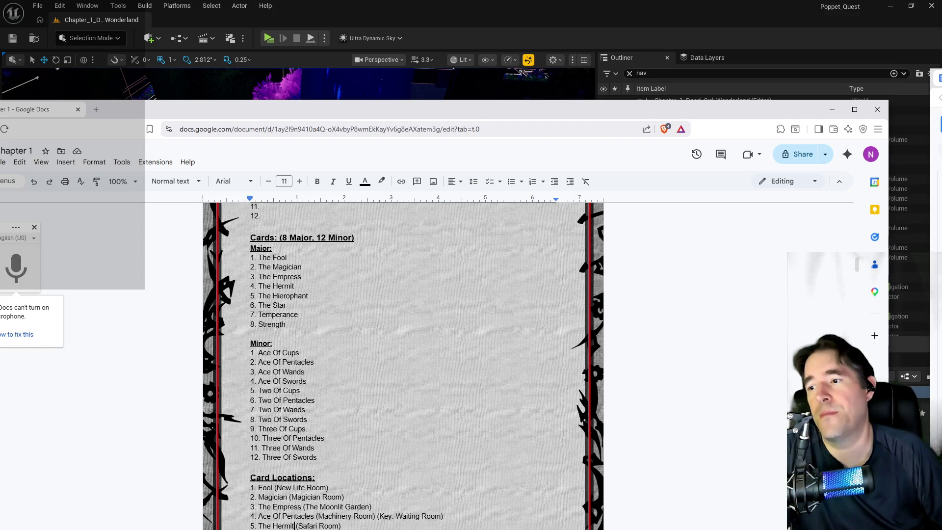
pyautogui.scroll(-1, 403, 363)
pyautogui.scroll(-4, 352, 408)
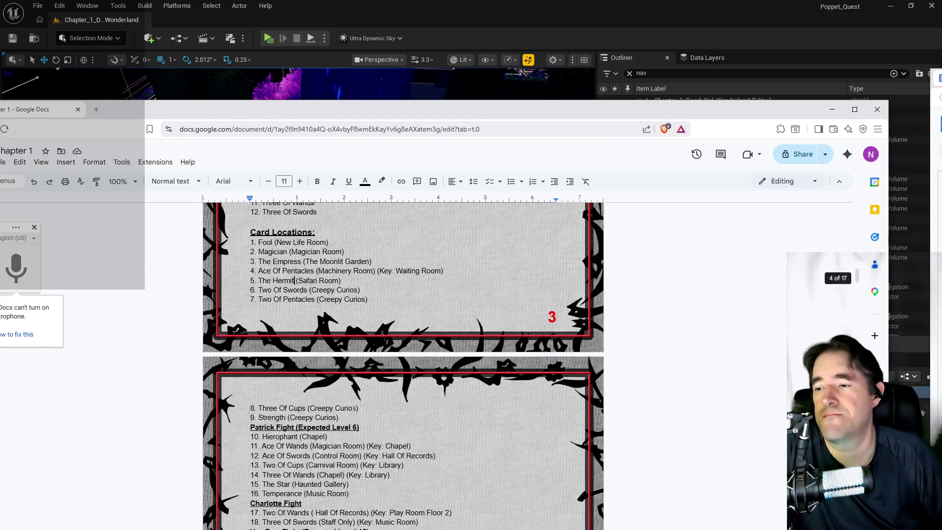
pyautogui.scroll(-1, 354, 408)
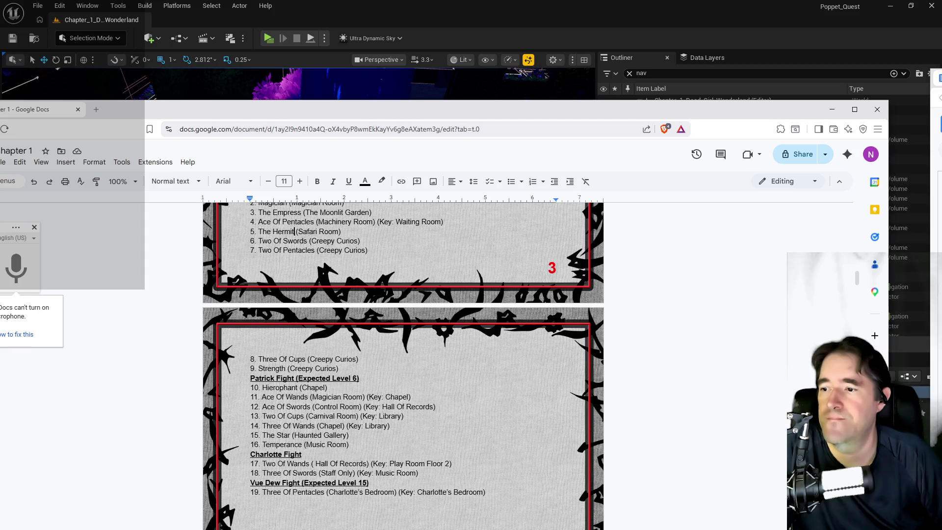
pyautogui.moveTo(285, 368); pyautogui.dragTo(259, 368)
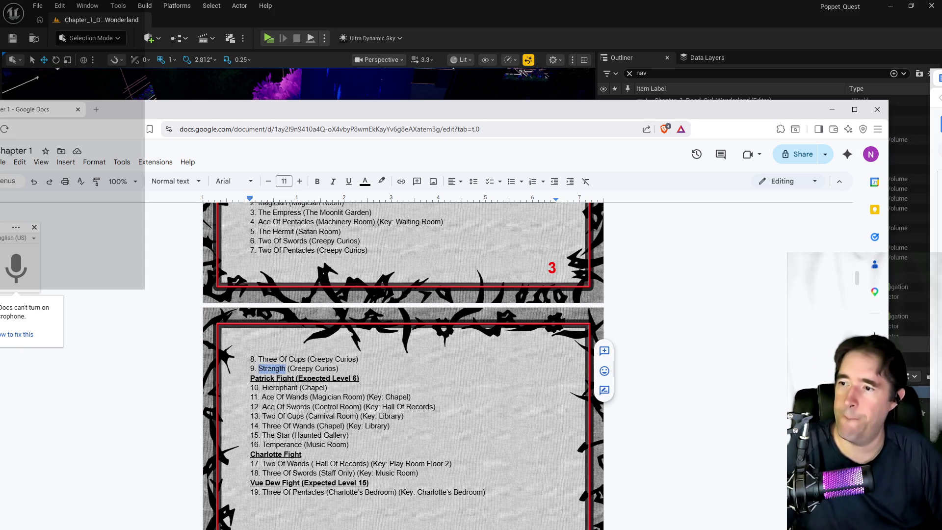
# Replace Strength with 'Ace Of Cups' in card location 9 and delete '8. Strength' from the Major list.
pyautogui.write('Ace Of C')
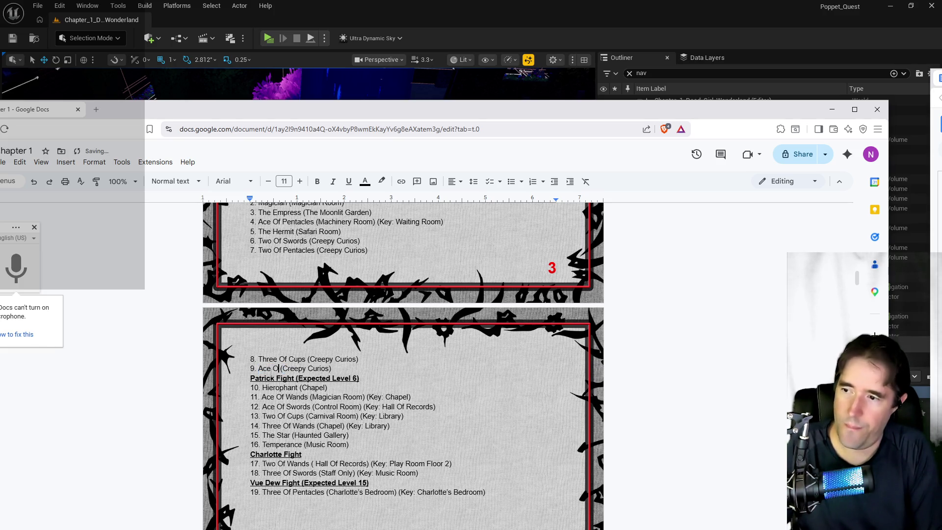
pyautogui.write('ups')
pyautogui.scroll(2, 403, 366)
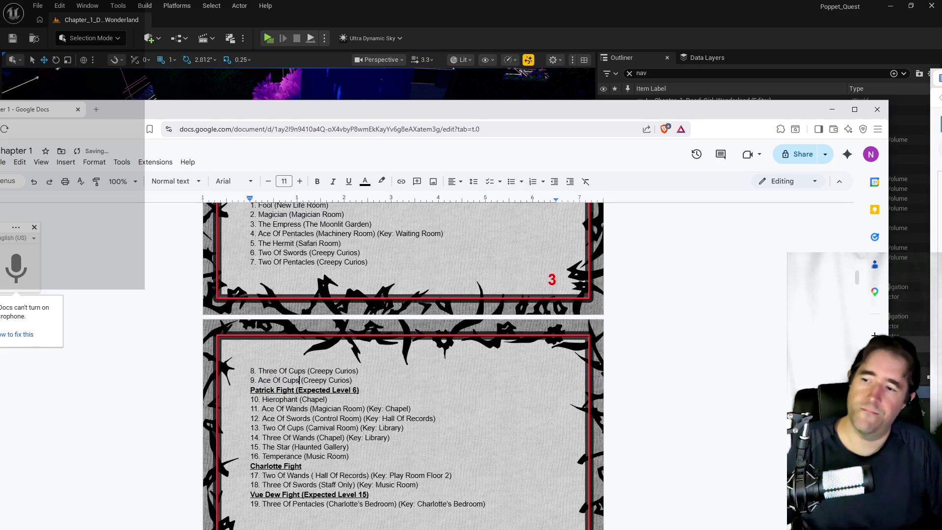
pyautogui.scroll(3, 403, 366)
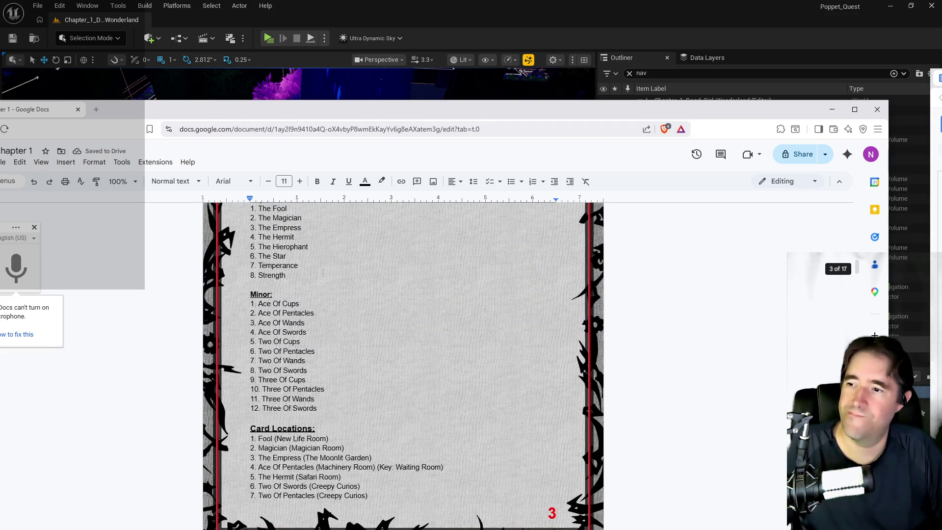
pyautogui.moveTo(276, 276); pyautogui.dragTo(244, 276)
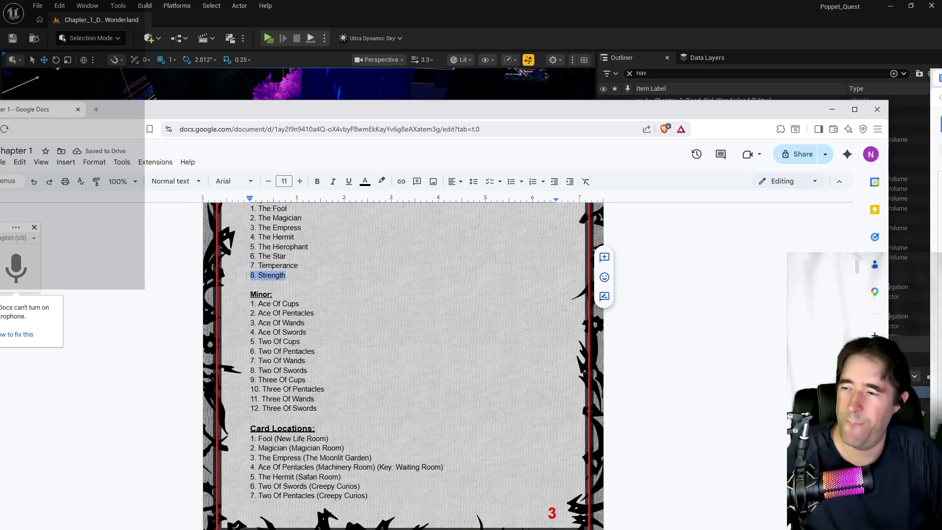
pyautogui.press('BackSpace')
pyautogui.press('BackSpace')
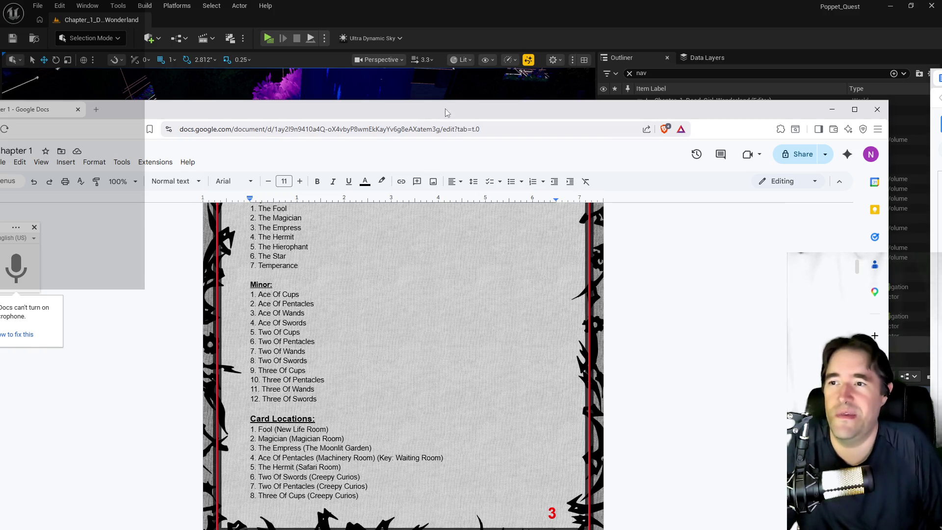
pyautogui.hotkey('alt', 'Tab')
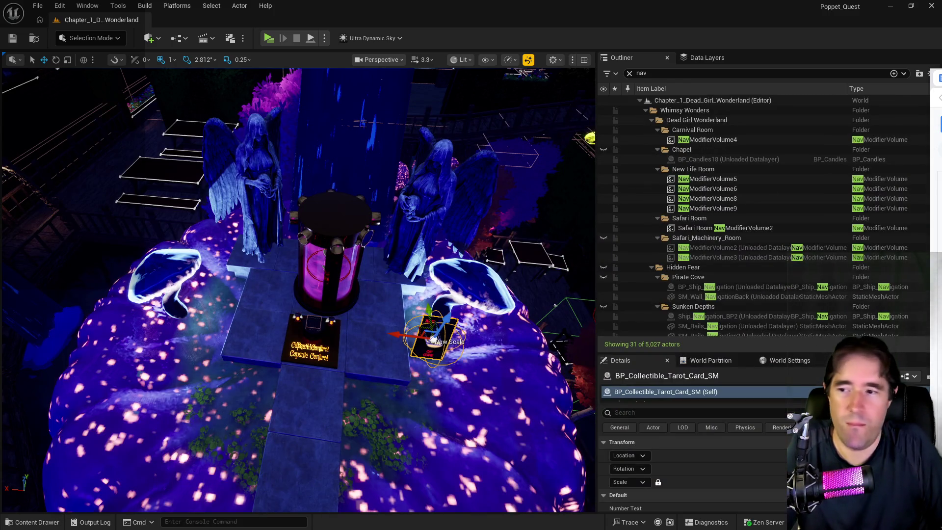
# Delete the selected tarot card by the capsule platform and fly toward the dark doorway.
pyautogui.scroll(-2, 731, 438)
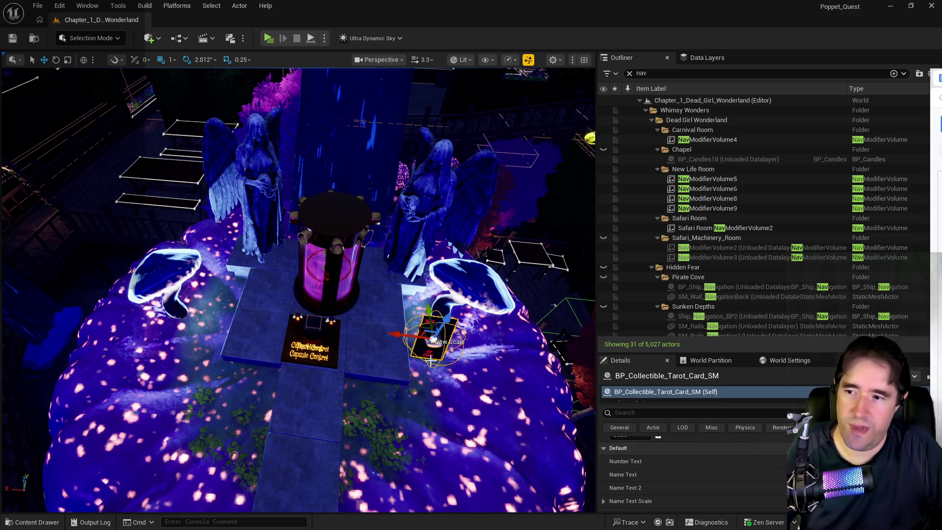
pyautogui.press('Delete')
pyautogui.moveTo(423, 351); pyautogui.dragTo(373, 334)
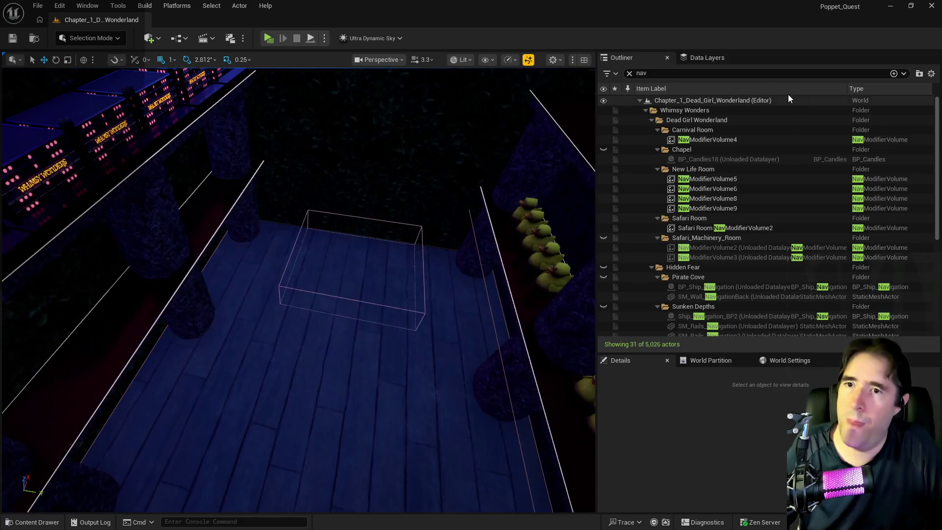
# Search the Data Layers for 'creepy' and load DL_C1_Creepy_Curios.
pyautogui.click(708, 58)
pyautogui.click(690, 76)
pyautogui.write('cree')
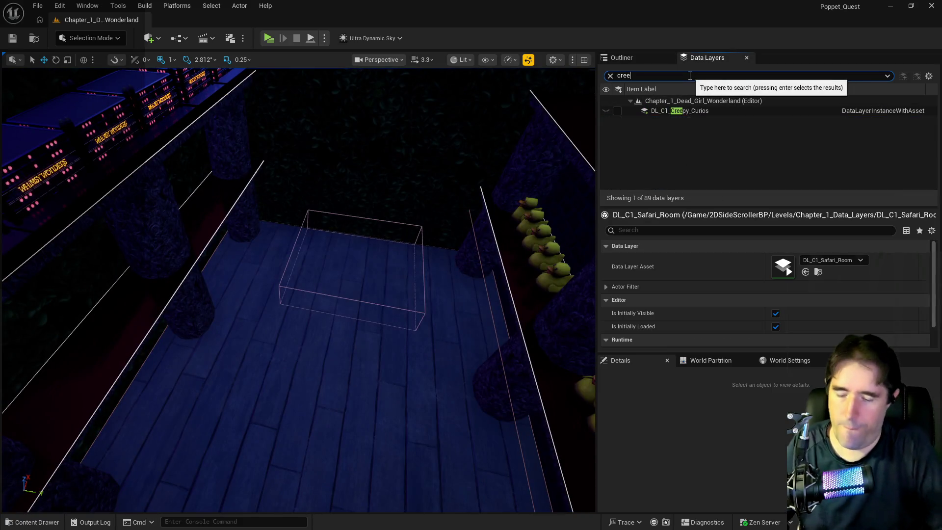
pyautogui.write('py')
pyautogui.click(617, 111)
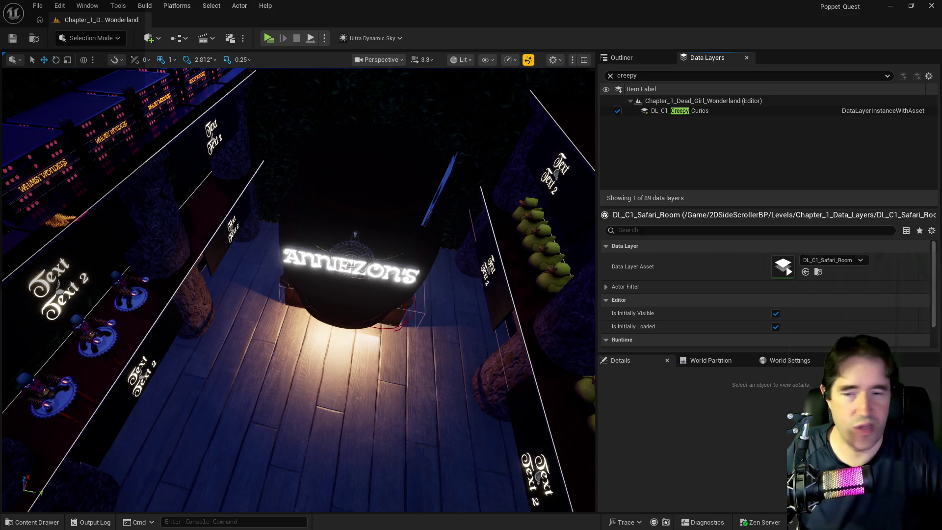
# Select the Two of Swords, Two of Pentacles, Three of Cups and Strength cards and slide them along Y.
pyautogui.moveTo(452, 311)
pyautogui.mouseDown()
pyautogui.moveTo(558, 243)
pyautogui.moveTo(310, 401)
pyautogui.moveTo(379, 320)
pyautogui.mouseUp()
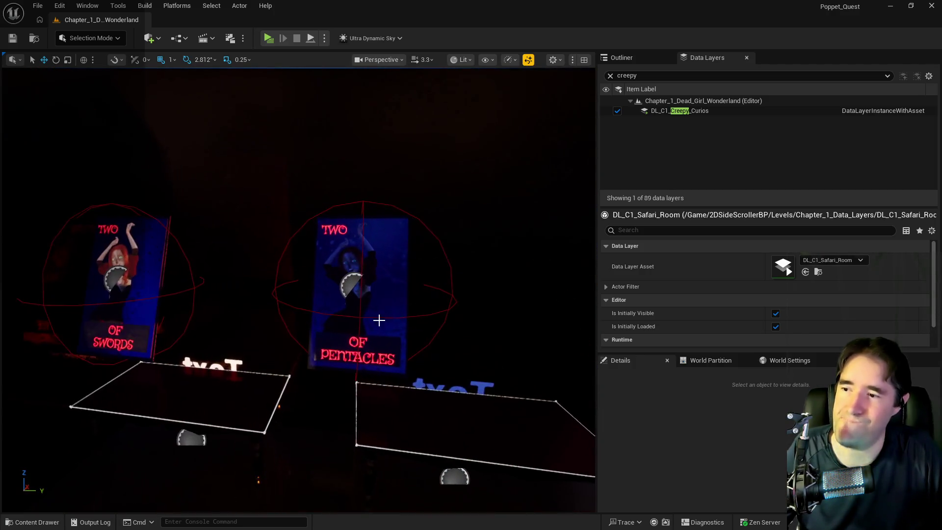
pyautogui.click(95, 300)
pyautogui.keyDown('ctrl'); pyautogui.click(323, 308); pyautogui.keyUp('ctrl')
pyautogui.moveTo(324, 308); pyautogui.dragTo(343, 294)
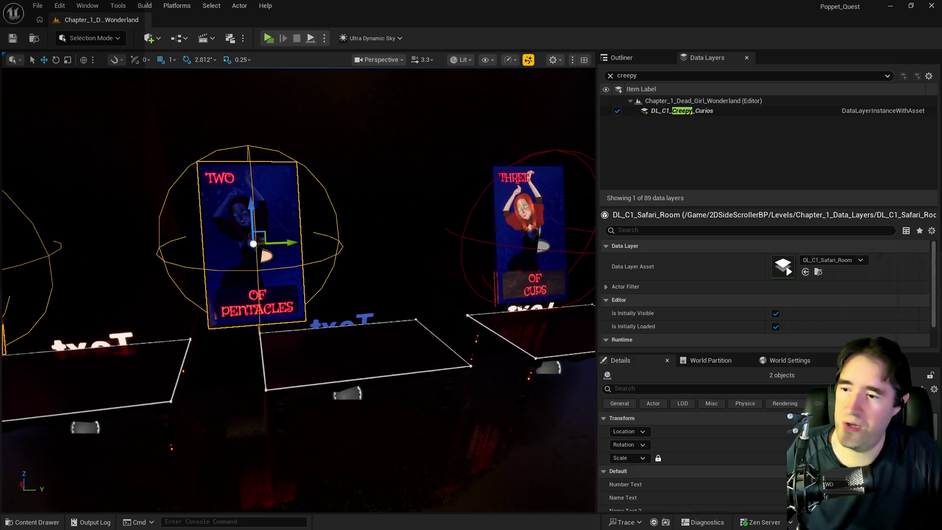
pyautogui.press('f')
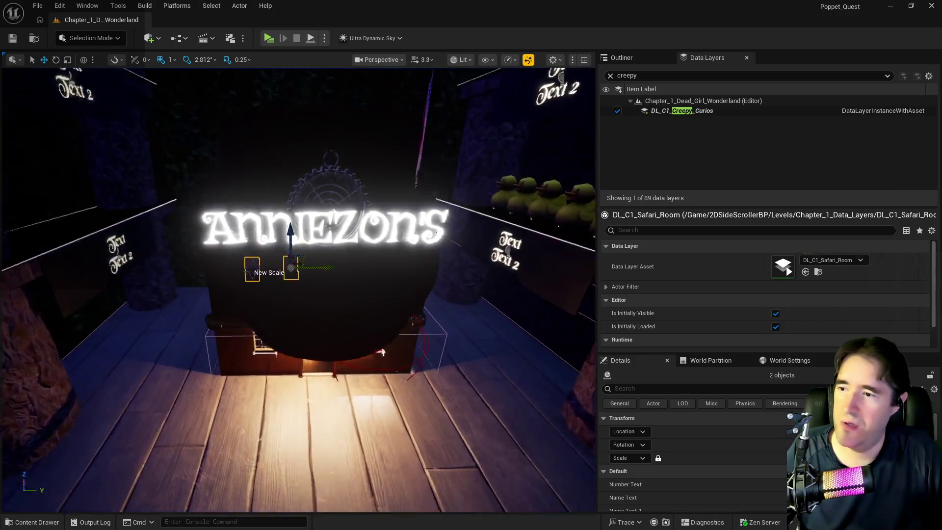
pyautogui.scroll(-5, 325, 350)
pyautogui.keyDown('ctrl'); pyautogui.click(400, 241); pyautogui.keyUp('ctrl')
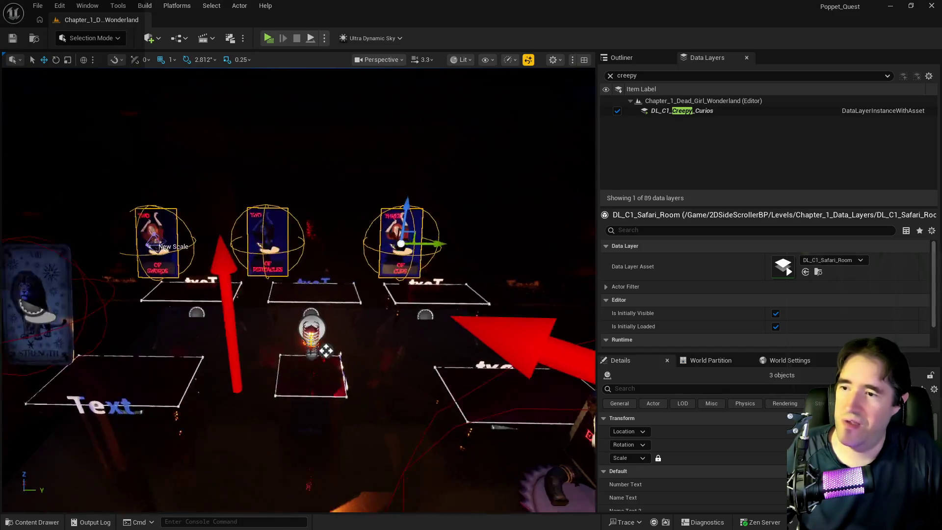
pyautogui.keyDown('ctrl'); pyautogui.click(260, 235); pyautogui.keyUp('ctrl')
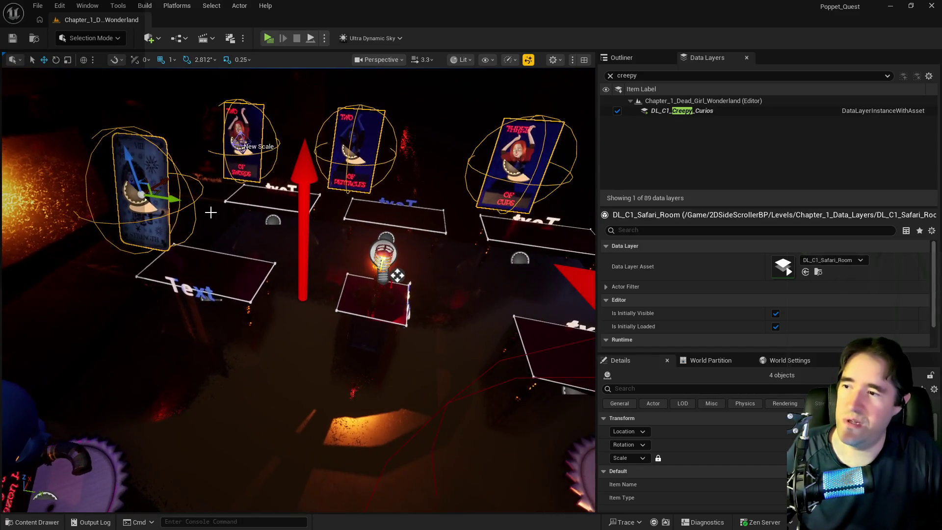
pyautogui.moveTo(174, 199); pyautogui.dragTo(231, 211)
pyautogui.scroll(-3, 254, 298)
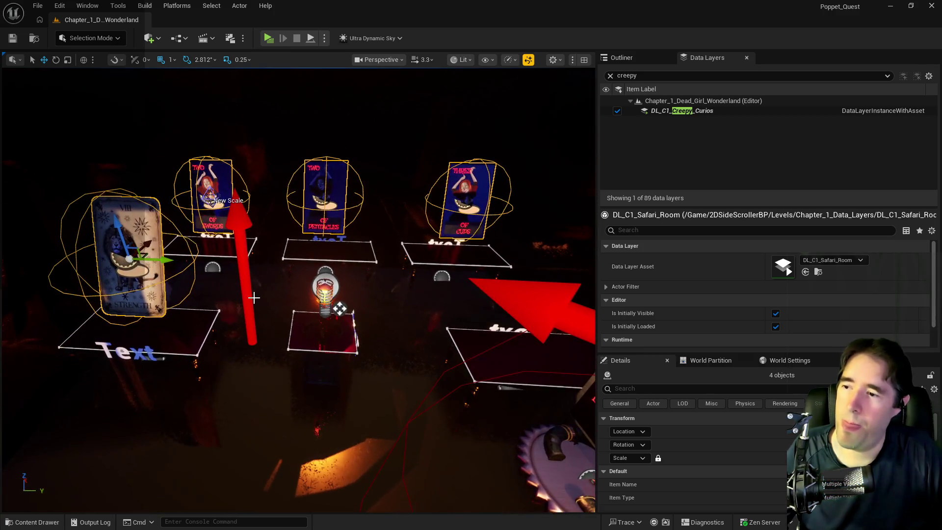
# Duplicate a tarot card and place the copy in the left display spot as Ace of Cups.
pyautogui.rightClick(179, 333)
pyautogui.moveTo(210, 358)
pyautogui.click(436, 394)
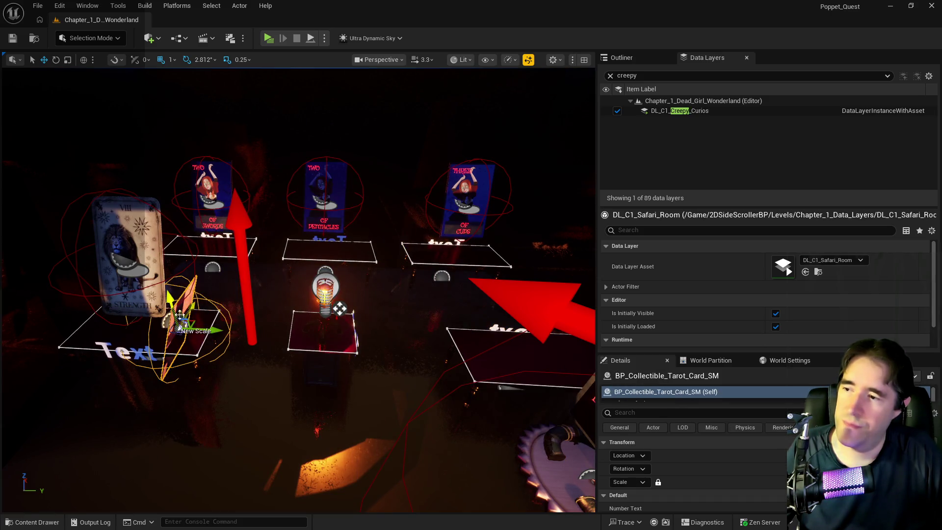
pyautogui.moveTo(174, 307); pyautogui.dragTo(149, 246)
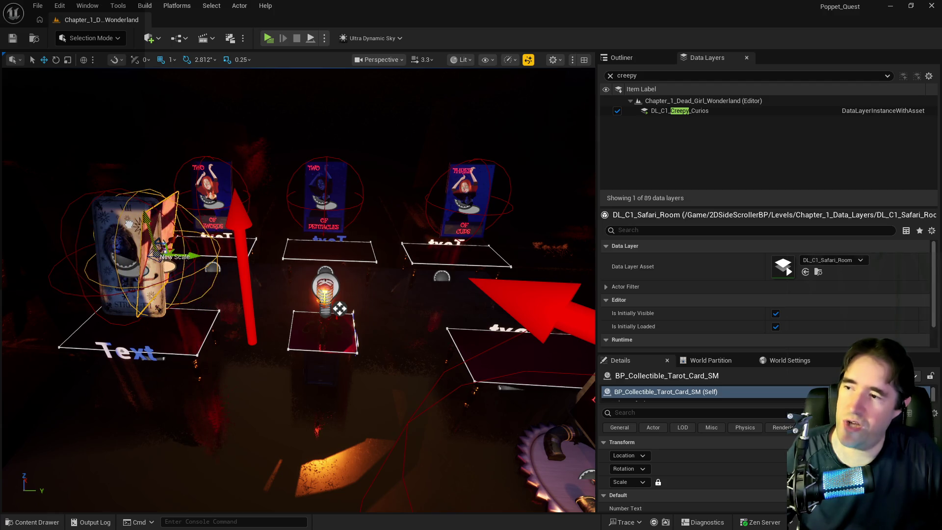
pyautogui.scroll(-5, 751, 481)
pyautogui.scroll(-6, 761, 472)
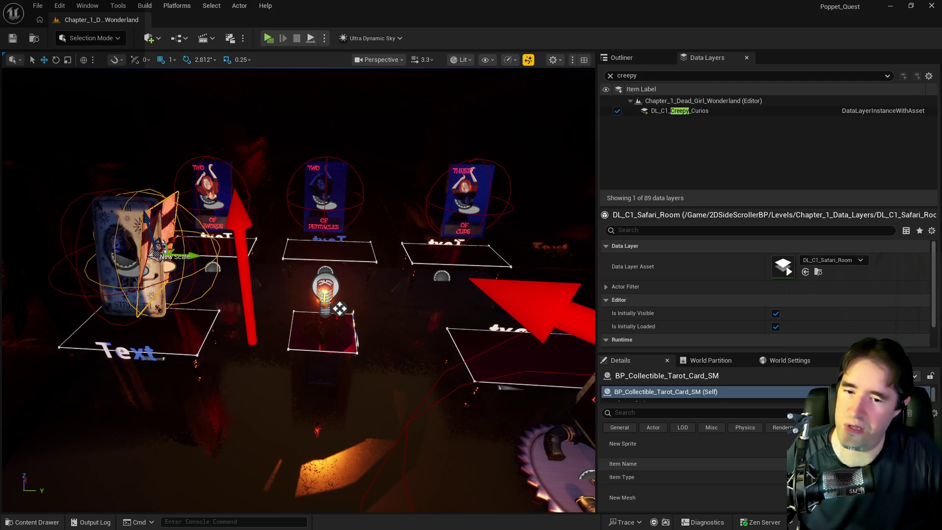
pyautogui.scroll(4, 692, 478)
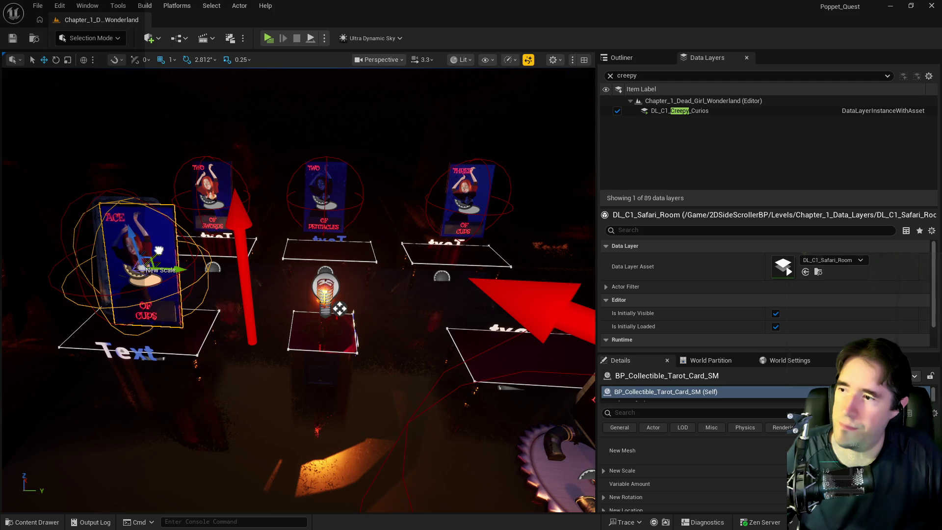
# Move the Strength card (Card11) to the middle of the display and select DL_C1_Creepy_Curios.
pyautogui.click(143, 221)
pyautogui.moveTo(158, 260); pyautogui.dragTo(348, 293)
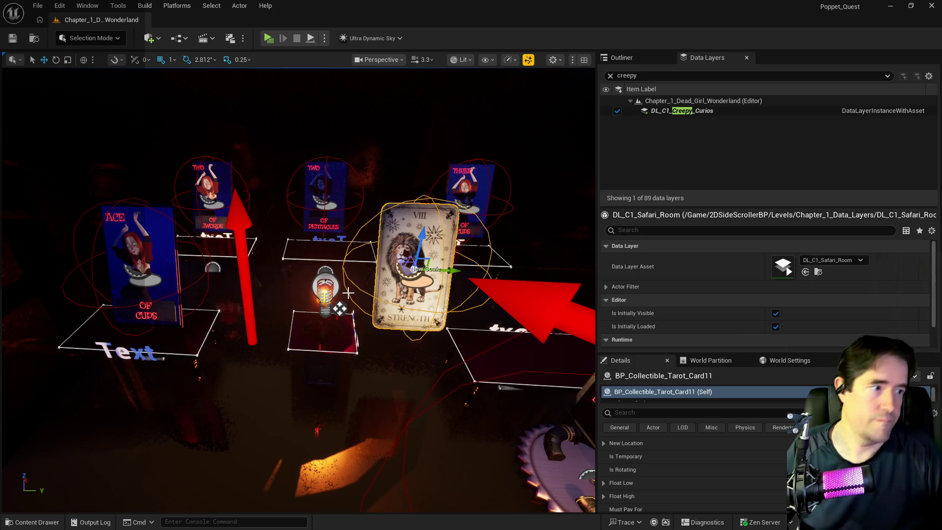
pyautogui.click(657, 112)
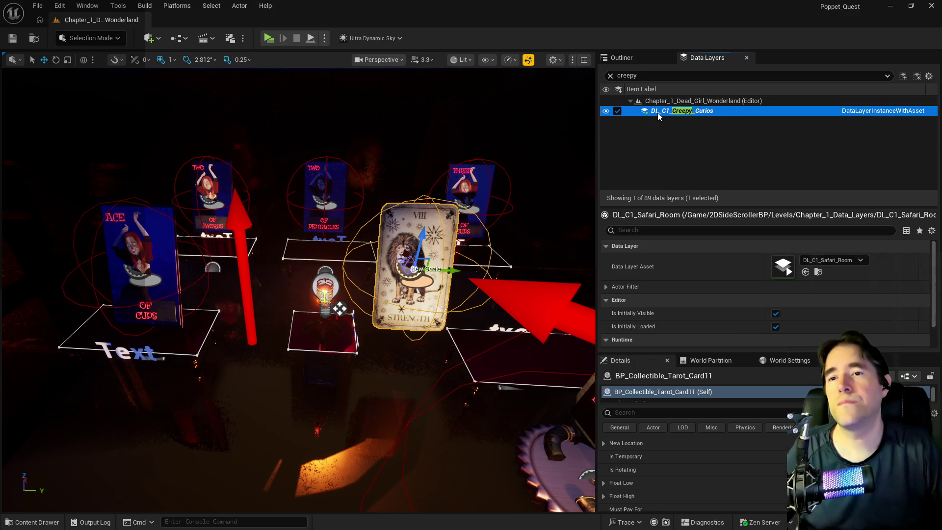
# Search data layers for 'saf' and apply DL_C1_Safari_Room layer actions with the Ace of Cups card selected.
pyautogui.rightClick(658, 113)
pyautogui.click(702, 202)
pyautogui.doubleClick(627, 76)
pyautogui.write('saf')
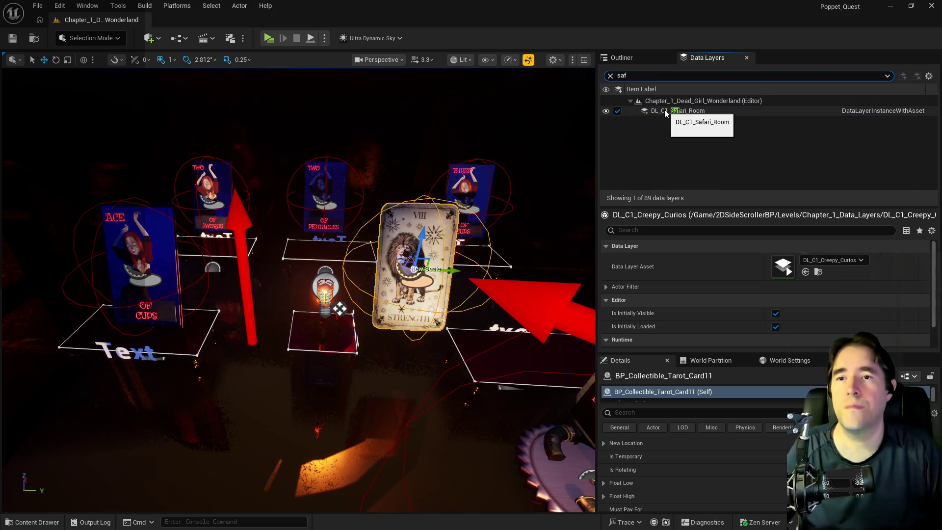
pyautogui.click(149, 261)
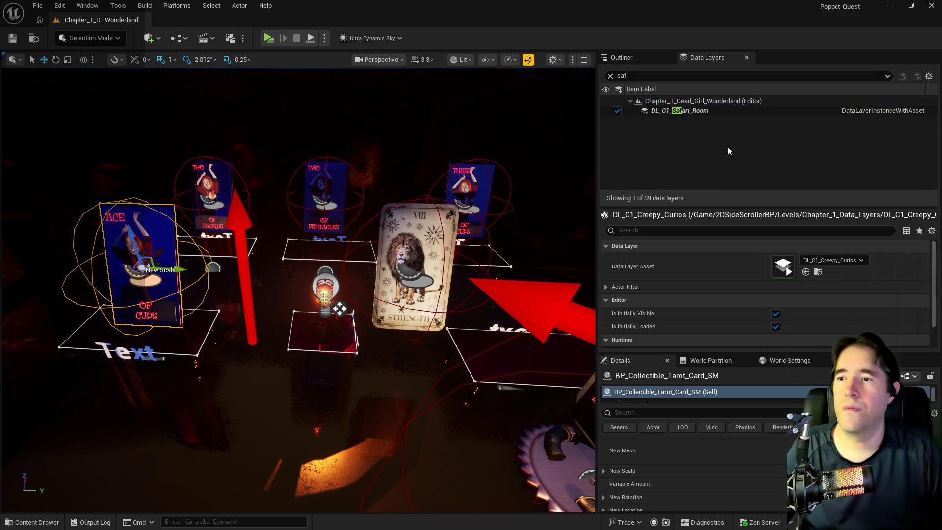
pyautogui.click(682, 113)
pyautogui.rightClick(682, 113)
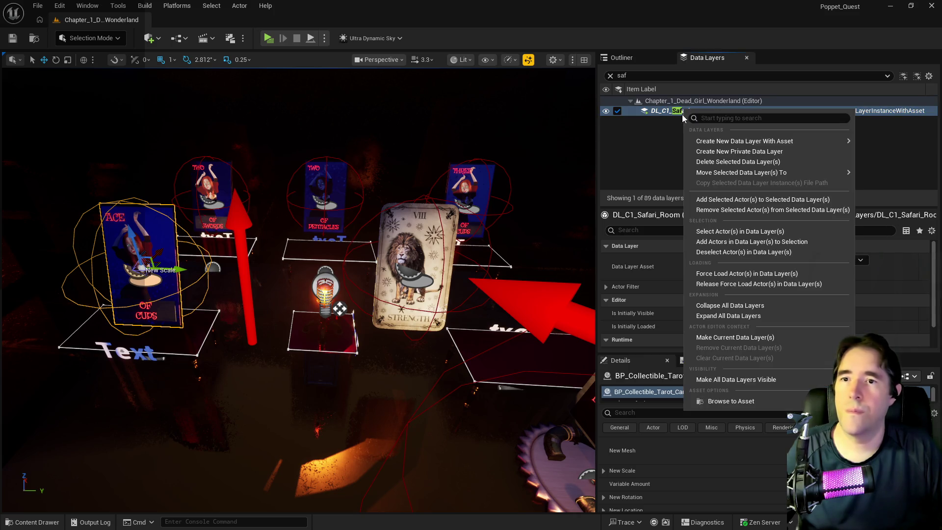
pyautogui.click(634, 75)
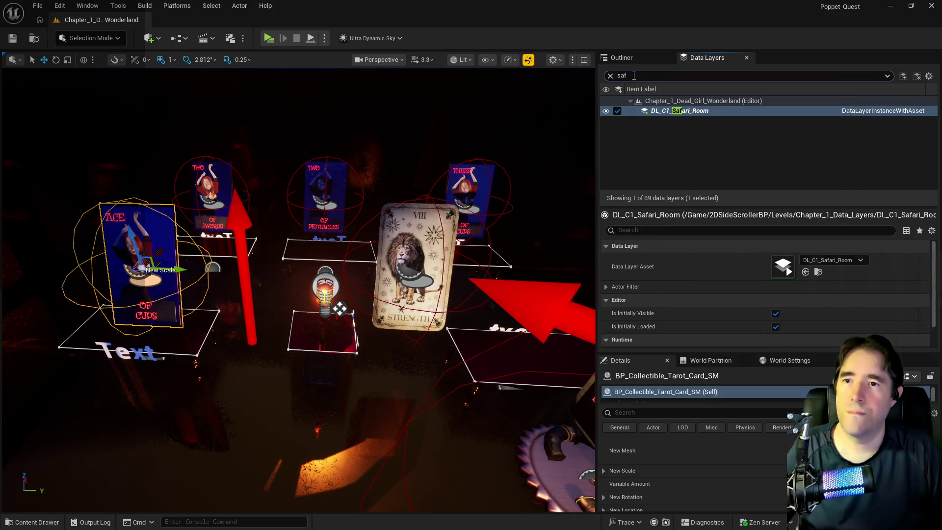
# Search 'cr' and apply a DL_C1_Creepy_Curios layer change to the card.
pyautogui.write('cr')
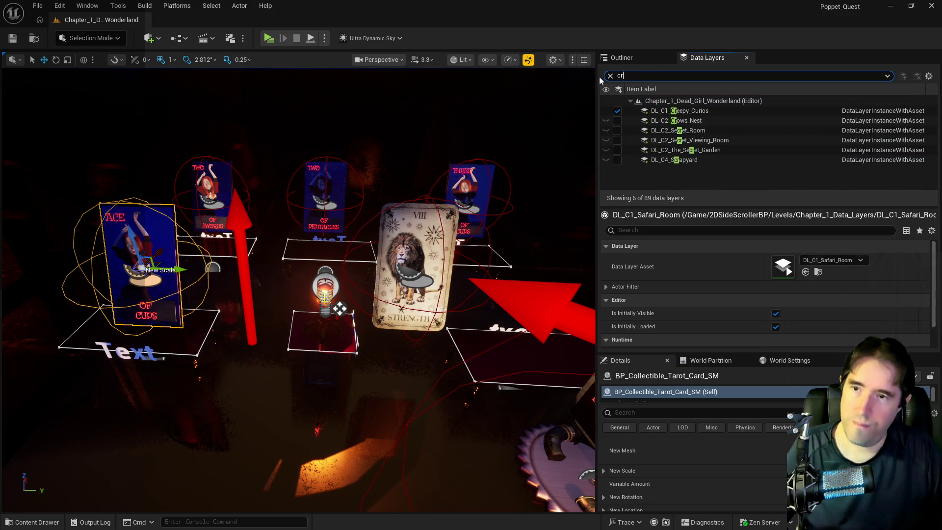
pyautogui.click(661, 111)
pyautogui.rightClick(660, 111)
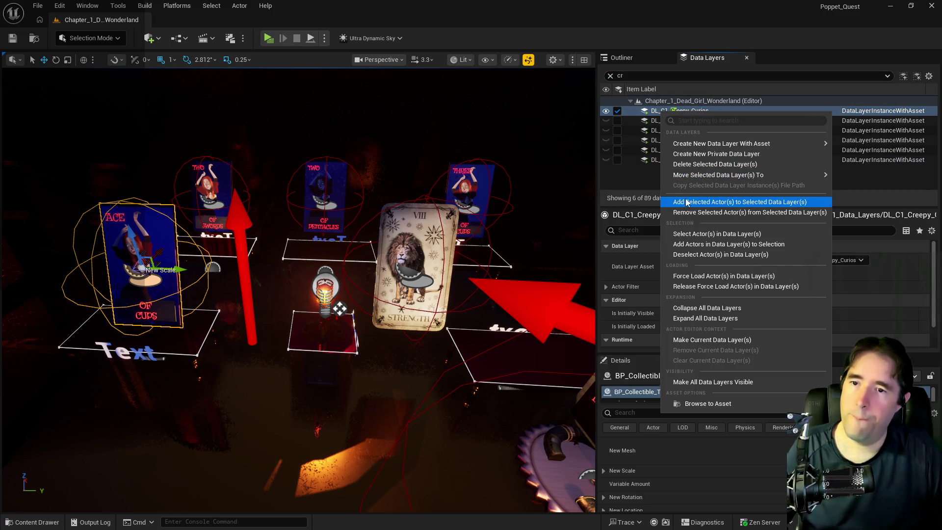
pyautogui.click(711, 198)
# Move the Strength card into DL_C1_Safari_Room and Save All.
pyautogui.click(633, 76)
pyautogui.write('saf')
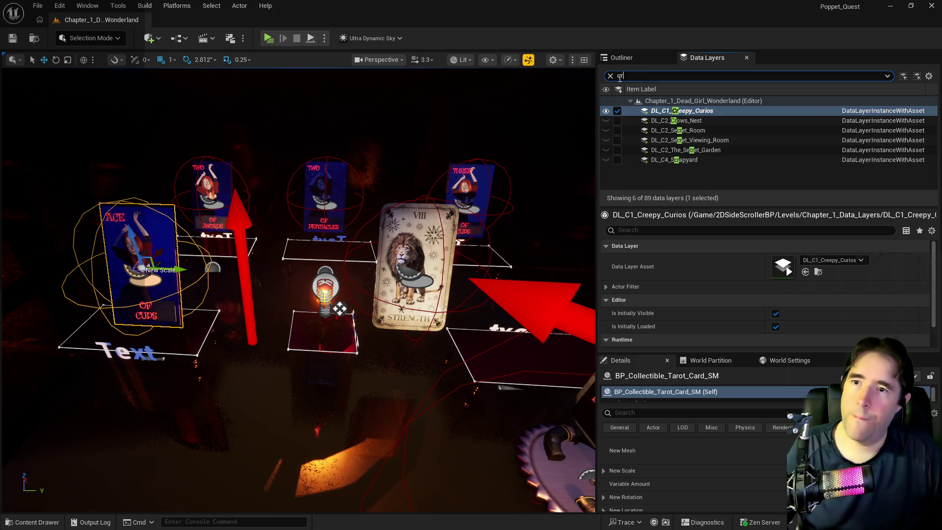
pyautogui.click(670, 111)
pyautogui.rightClick(670, 110)
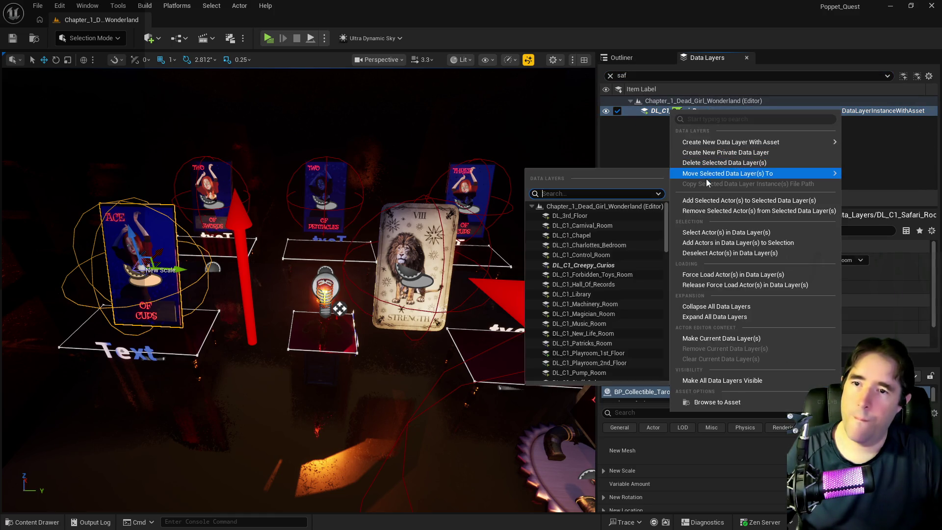
pyautogui.click(702, 211)
pyautogui.click(405, 241)
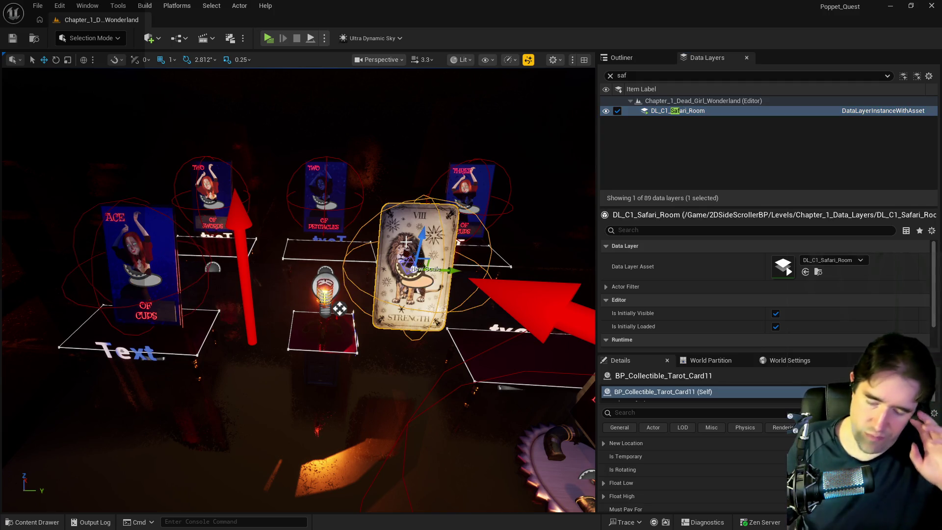
pyautogui.click(37, 6)
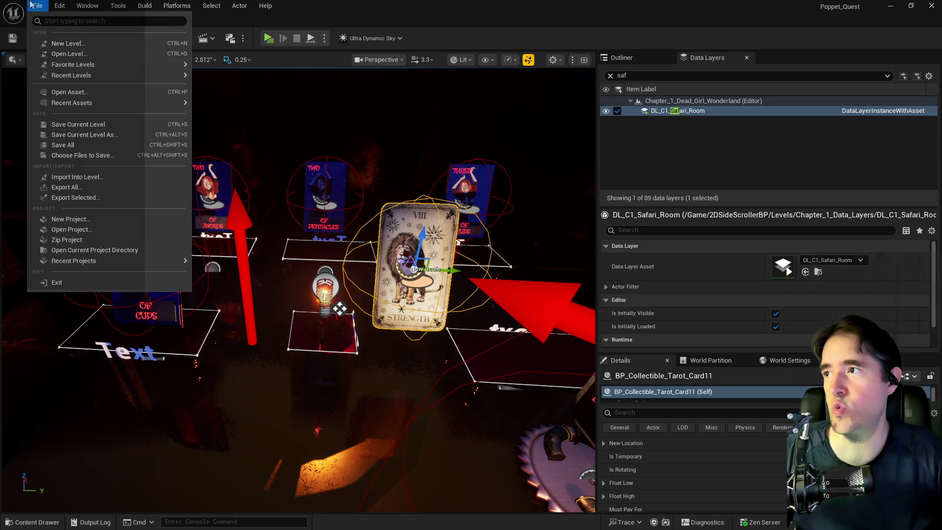
pyautogui.click(73, 143)
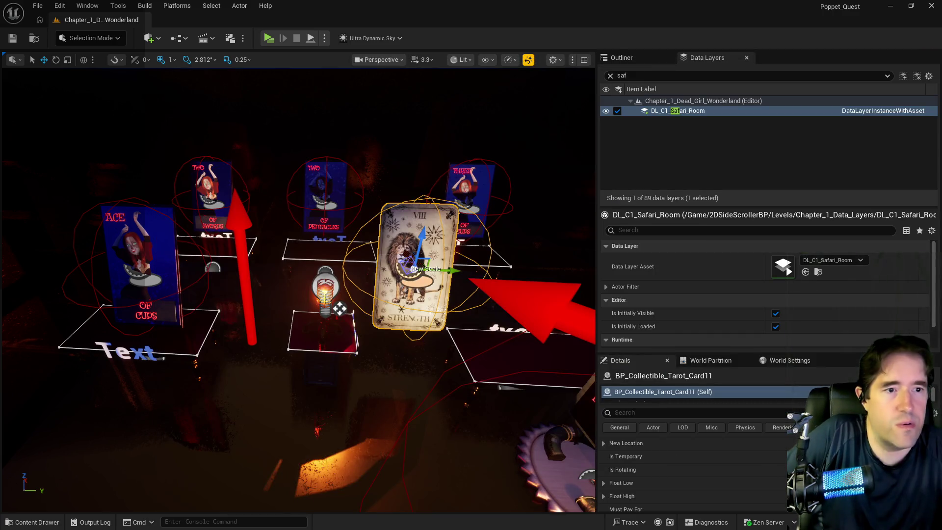
# In the Chapter 2 doc, replace 'The Hermit' with 'Strength' in Major item 7, then return to Unreal.
pyautogui.hotkey('alt', 'Tab')
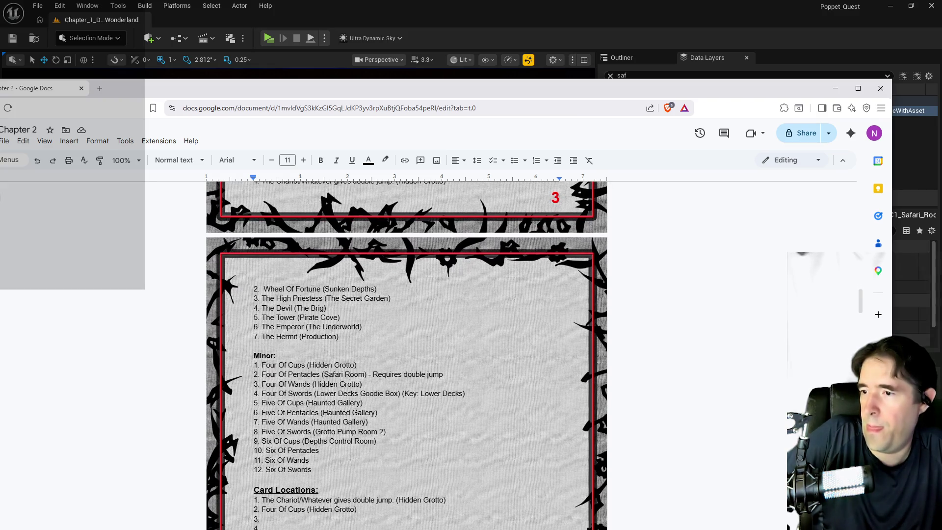
pyautogui.scroll(-1, 296, 268)
pyautogui.scroll(2, 277, 339)
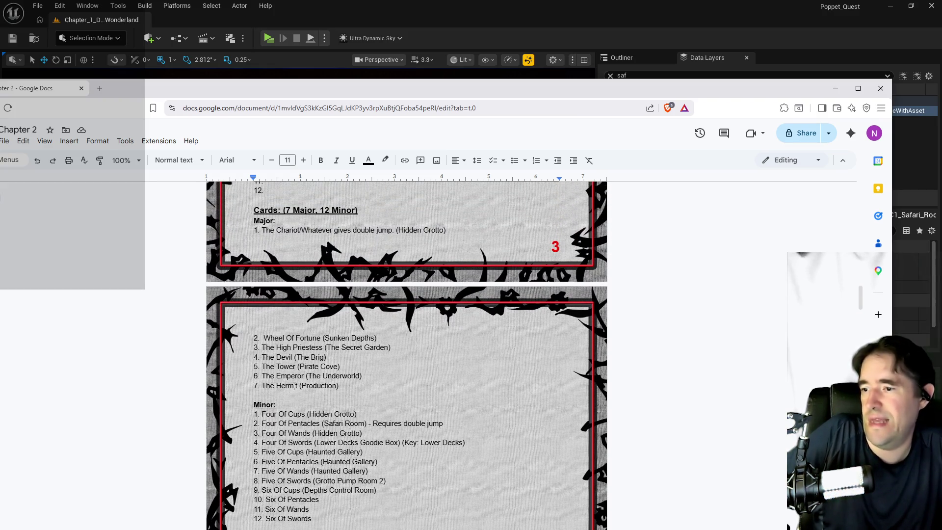
pyautogui.moveTo(298, 385); pyautogui.dragTo(262, 385)
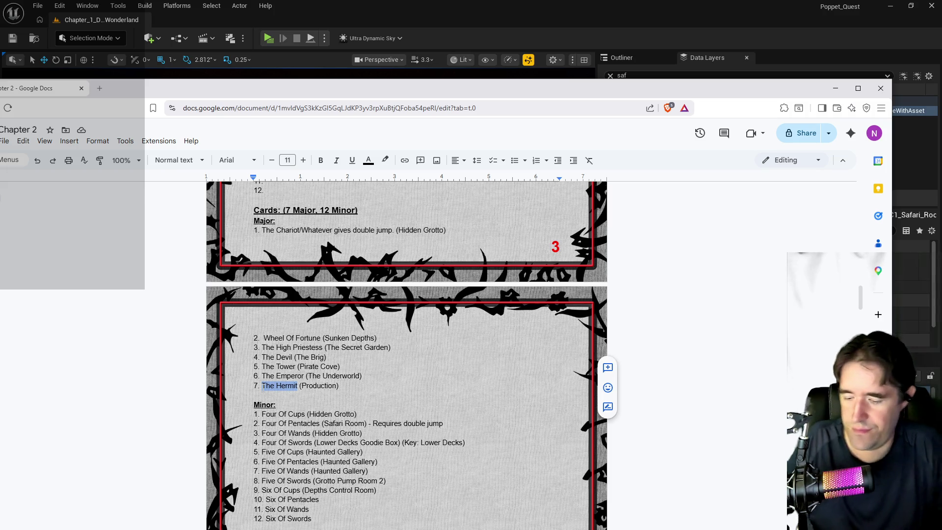
pyautogui.write('Strength')
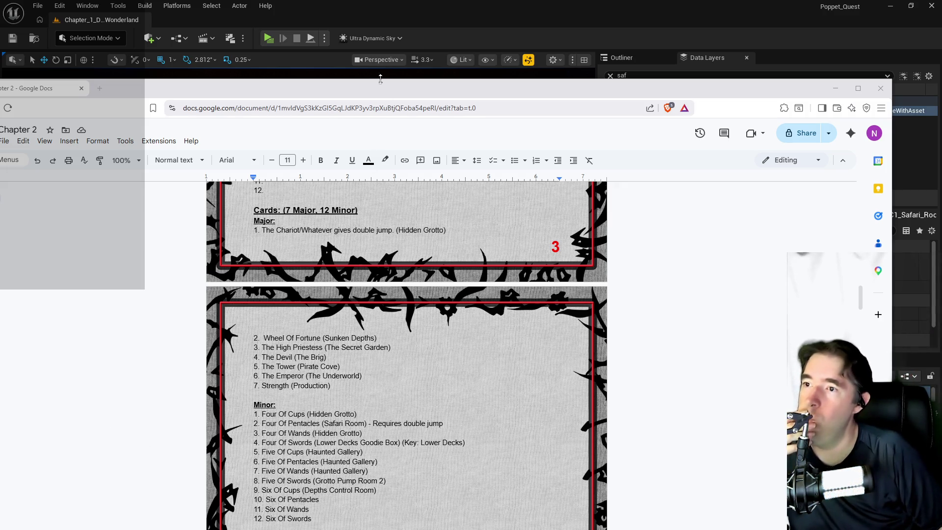
pyautogui.hotkey('alt', 'Tab')
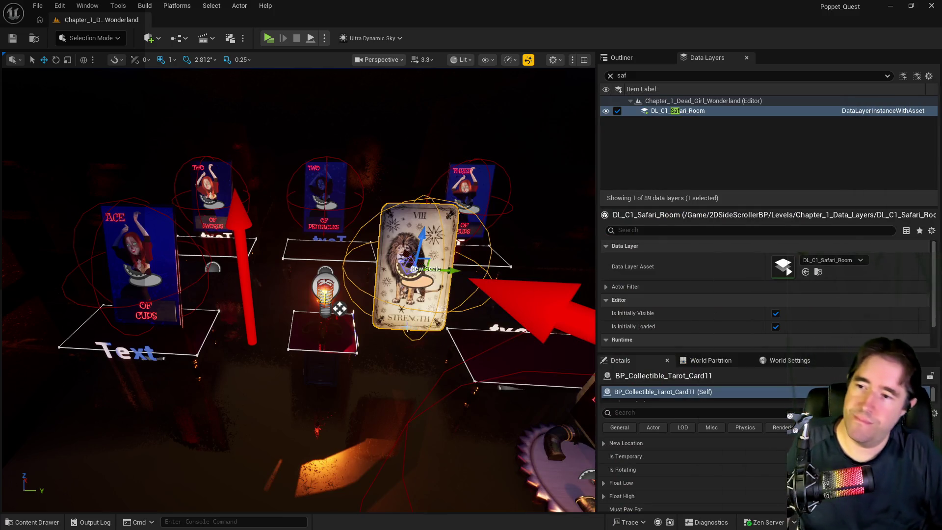
# Remove the Strength card from the Chapter 1 scene and save the level.
pyautogui.press('Delete')
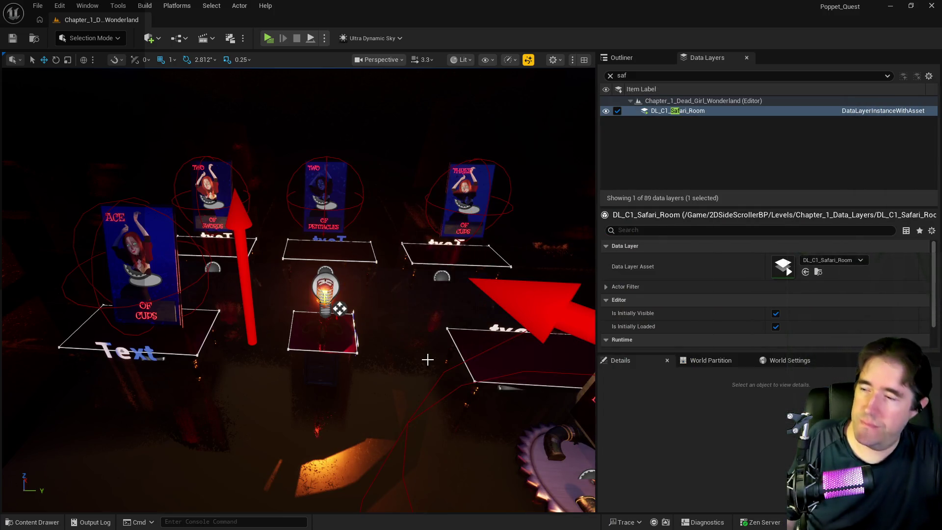
pyautogui.hotkey('ctrl', 's')
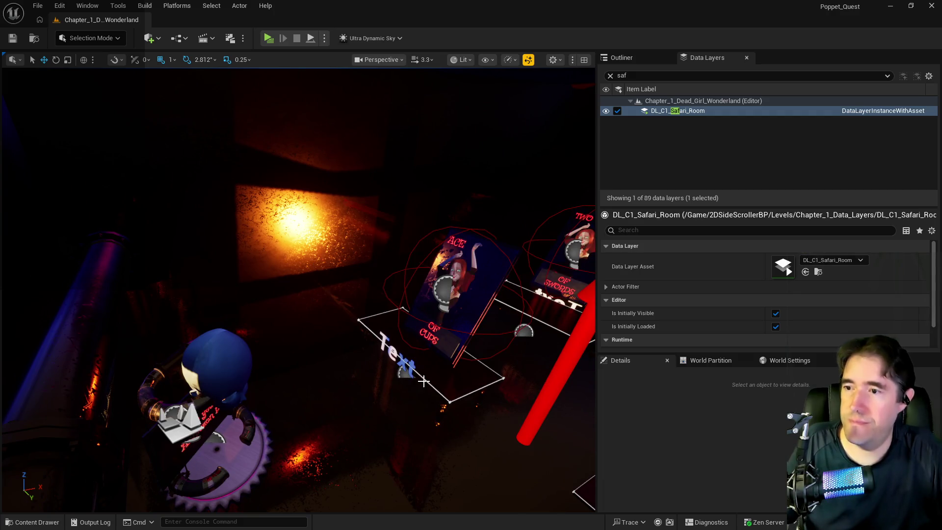
pyautogui.moveTo(450, 479)
pyautogui.mouseDown()
pyautogui.moveTo(450, 441)
pyautogui.moveTo(343, 437)
pyautogui.mouseUp()
# Clear the Data Layers search and load DL_C2_Crows_Nest through DL_C2_The_Underworld, all 24 layers.
pyautogui.click(611, 76)
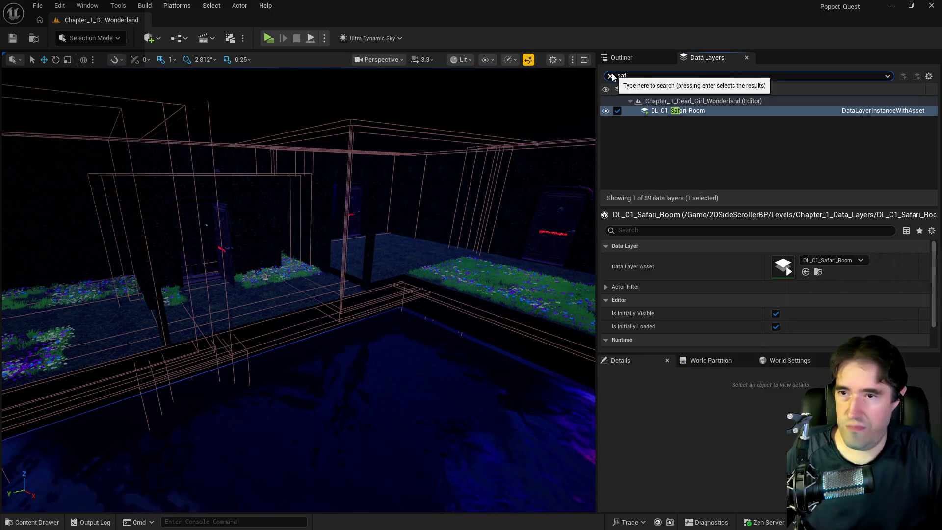
pyautogui.click(609, 76)
pyautogui.scroll(-5, 690, 137)
pyautogui.scroll(1, 692, 158)
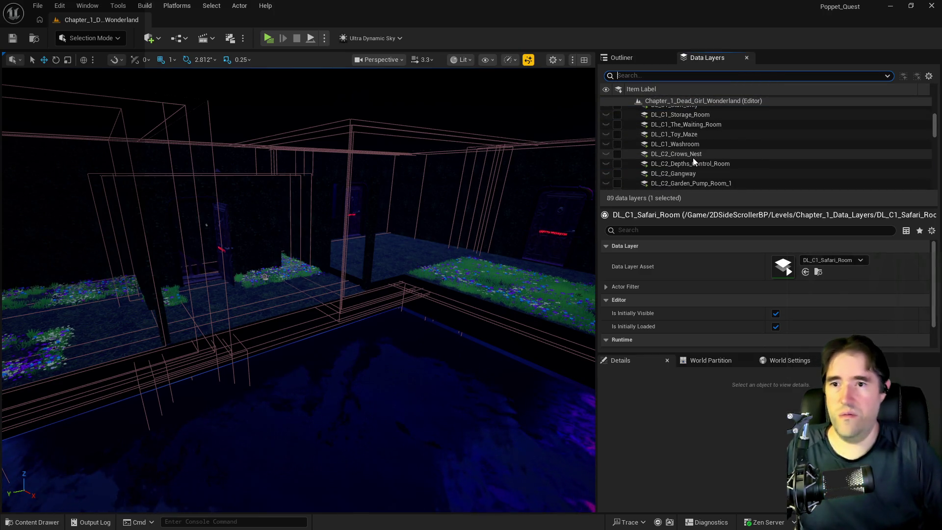
pyautogui.click(692, 158)
pyautogui.scroll(-5, 680, 187)
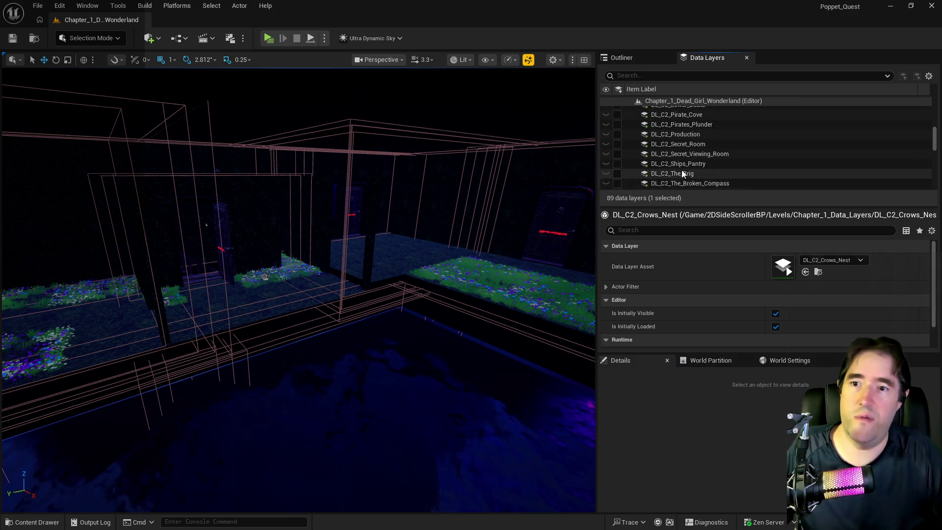
pyautogui.scroll(-5, 682, 170)
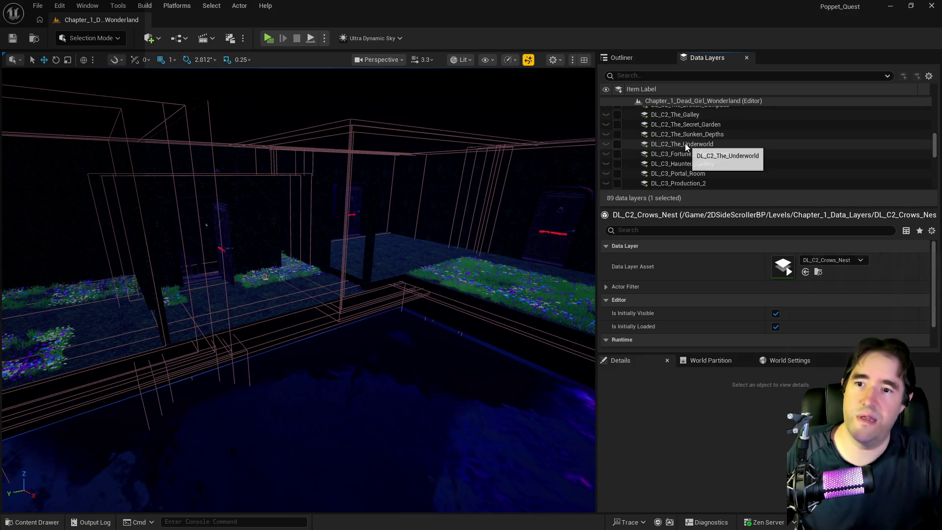
pyautogui.keyDown('shift'); pyautogui.click(685, 143); pyautogui.keyUp('shift')
pyautogui.click(616, 144)
pyautogui.scroll(5, 616, 149)
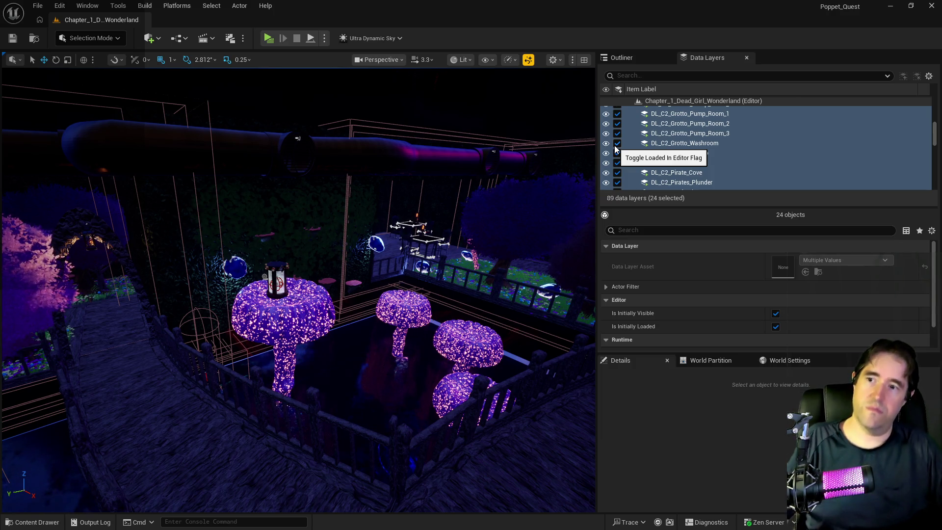
# Paste the Strength card, BP_Collectible_Tarot_Card11, onto the empty Chapter 2 card table.
pyautogui.moveTo(294, 294)
pyautogui.mouseDown()
pyautogui.moveTo(294, 230)
pyautogui.moveTo(294, 279)
pyautogui.moveTo(275, 304)
pyautogui.moveTo(275, 260)
pyautogui.moveTo(334, 274)
pyautogui.moveTo(337, 381)
pyautogui.mouseUp()
pyautogui.click(284, 319)
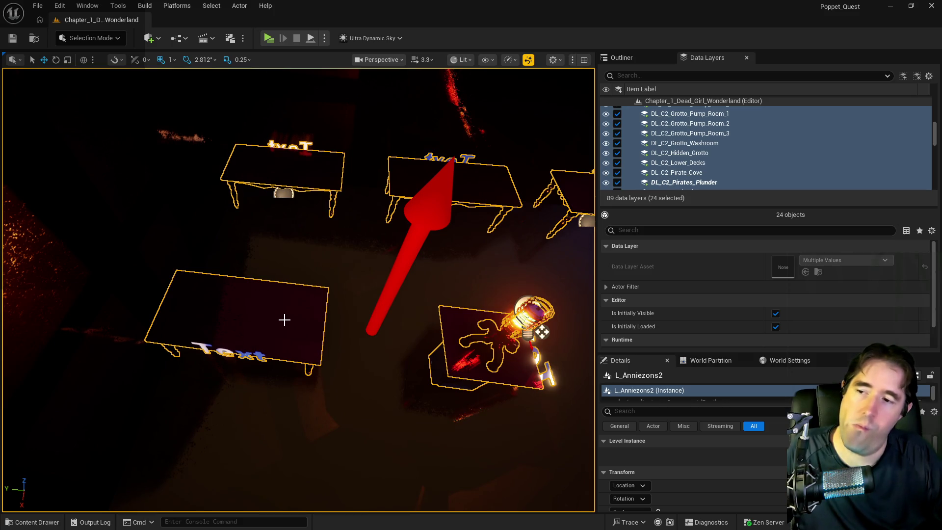
pyautogui.rightClick(258, 319)
pyautogui.moveTo(277, 364)
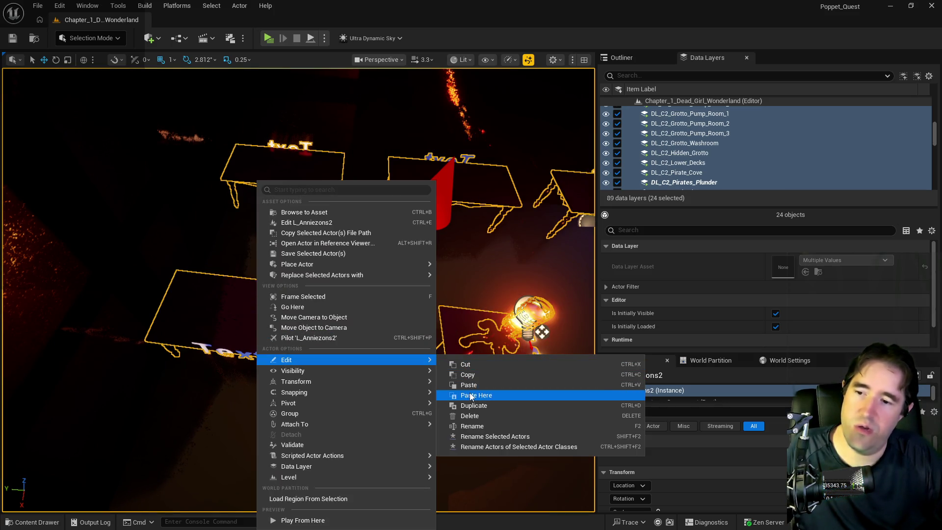
pyautogui.click(475, 395)
pyautogui.moveTo(392, 288)
pyautogui.mouseDown()
pyautogui.moveTo(333, 333)
pyautogui.moveTo(352, 274)
pyautogui.mouseUp()
pyautogui.moveTo(342, 306)
pyautogui.mouseDown()
pyautogui.moveTo(535, 319)
pyautogui.moveTo(162, 299)
pyautogui.mouseUp()
pyautogui.scroll(-2, 755, 452)
pyautogui.scroll(-3, 755, 457)
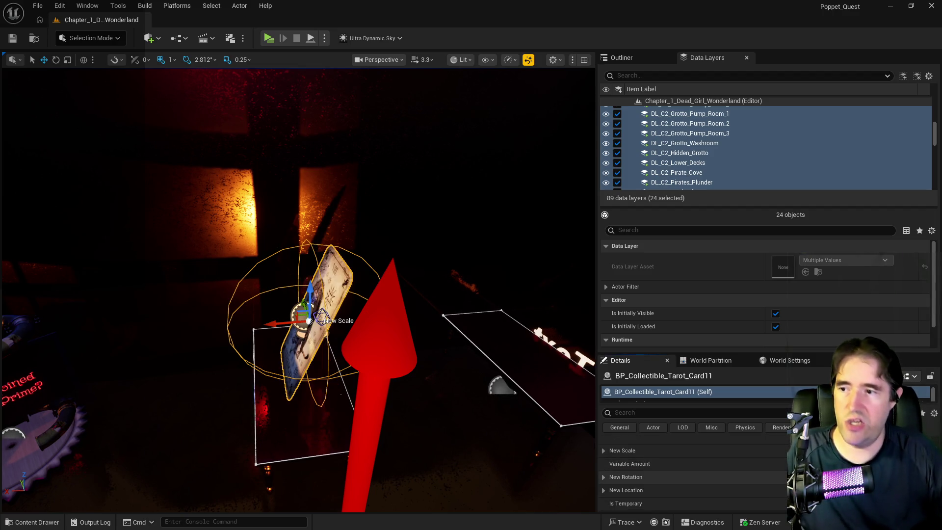
pyautogui.click(37, 6)
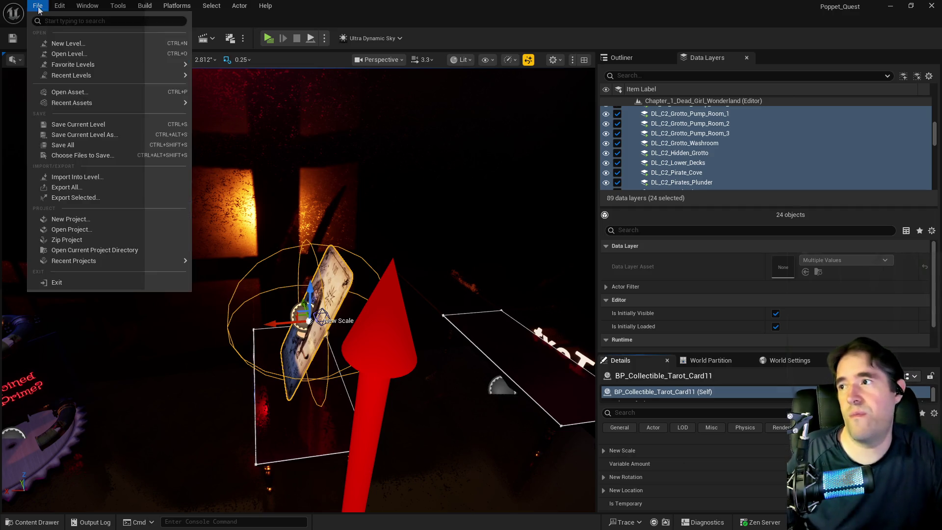
# Save all levels and assets, then fly around the Chapter 2 night skyline of towers and airships.
pyautogui.click(71, 146)
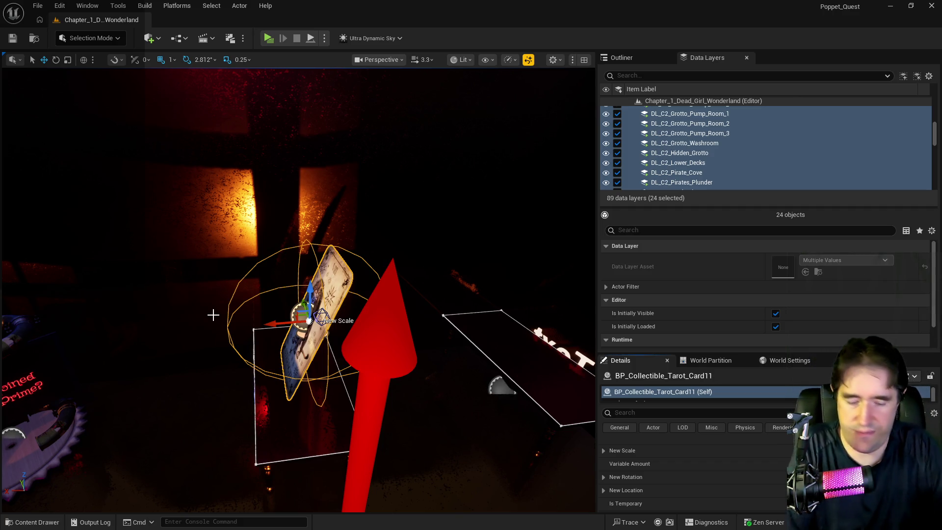
pyautogui.moveTo(378, 383); pyautogui.dragTo(375, 385)
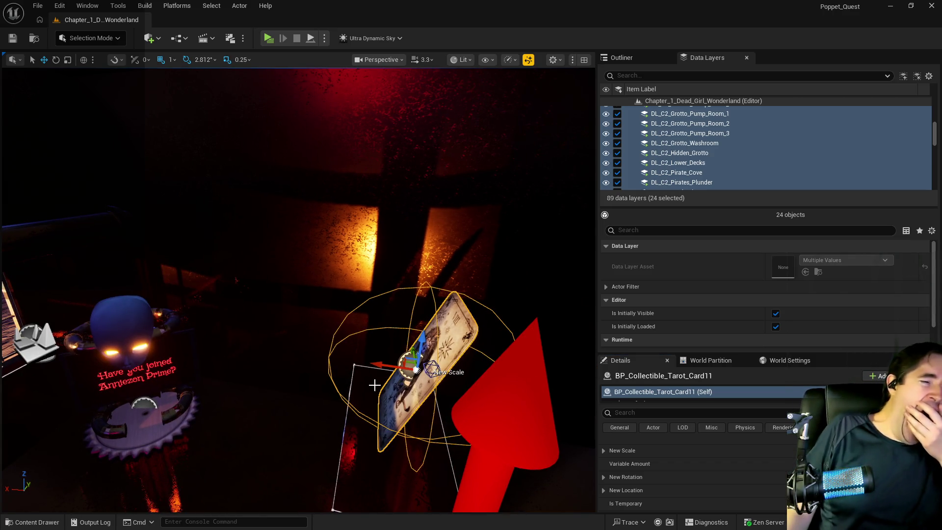
pyautogui.moveTo(298, 289); pyautogui.dragTo(324, 300)
pyautogui.moveTo(380, 374); pyautogui.dragTo(379, 374)
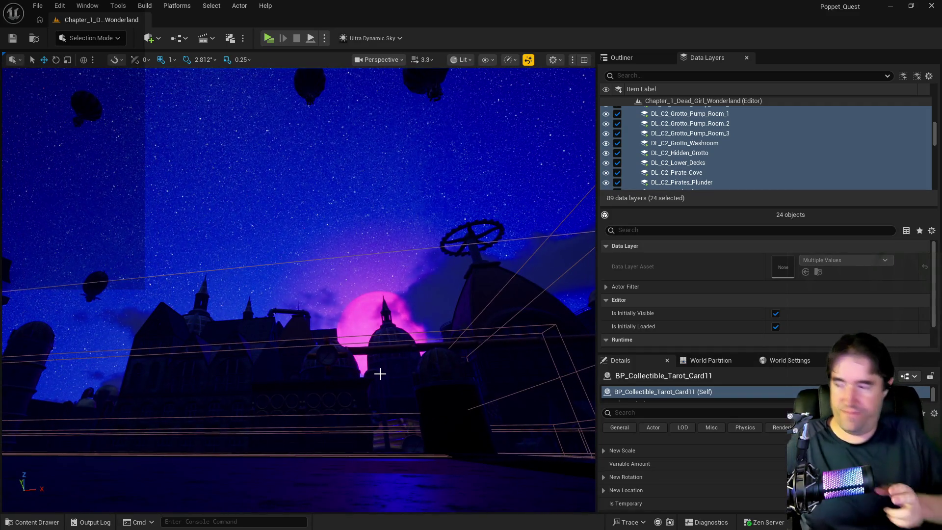
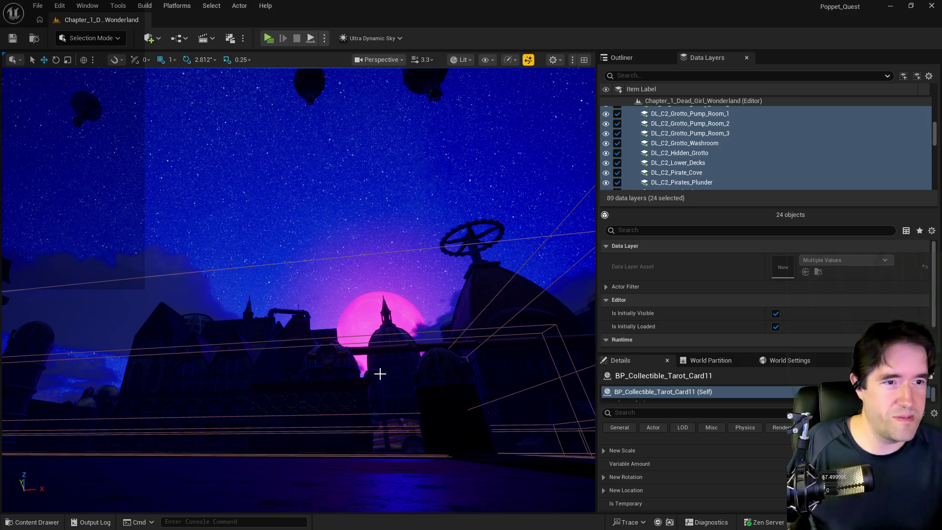
# Select the pirate shop door actor BP_Door_67 and fly the view through the doorway into the shop.
pyautogui.moveTo(304, 414)
pyautogui.mouseDown()
pyautogui.moveTo(305, 486)
pyautogui.moveTo(305, 402)
pyautogui.moveTo(294, 383)
pyautogui.moveTo(333, 314)
pyautogui.moveTo(260, 420)
pyautogui.mouseUp()
pyautogui.click(260, 420)
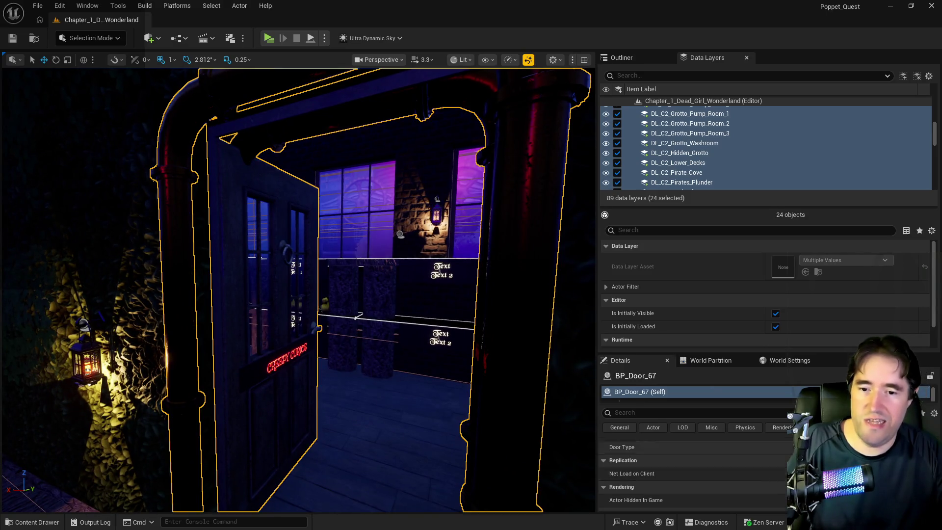
pyautogui.scroll(5, 692, 471)
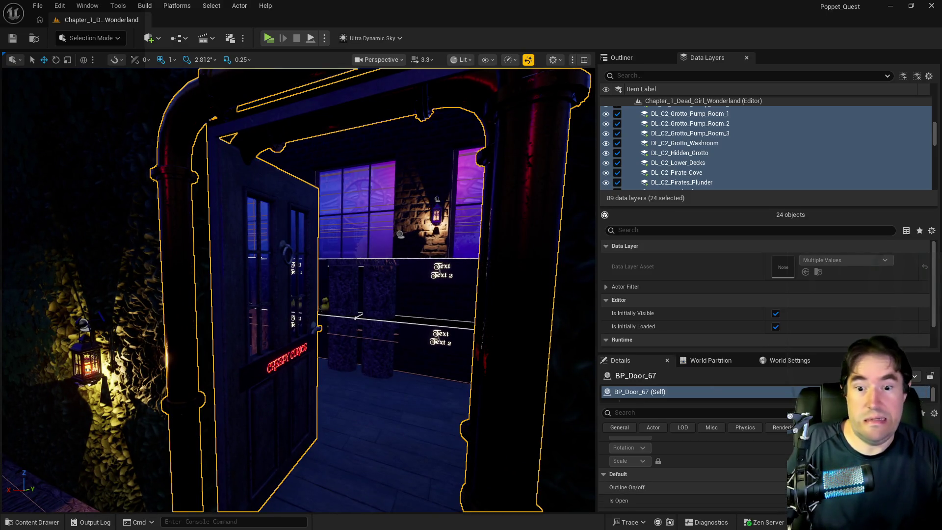
pyautogui.moveTo(299, 290)
pyautogui.mouseDown()
pyautogui.moveTo(298, 260)
pyautogui.moveTo(285, 255)
pyautogui.moveTo(373, 255)
pyautogui.moveTo(316, 425)
pyautogui.mouseUp()
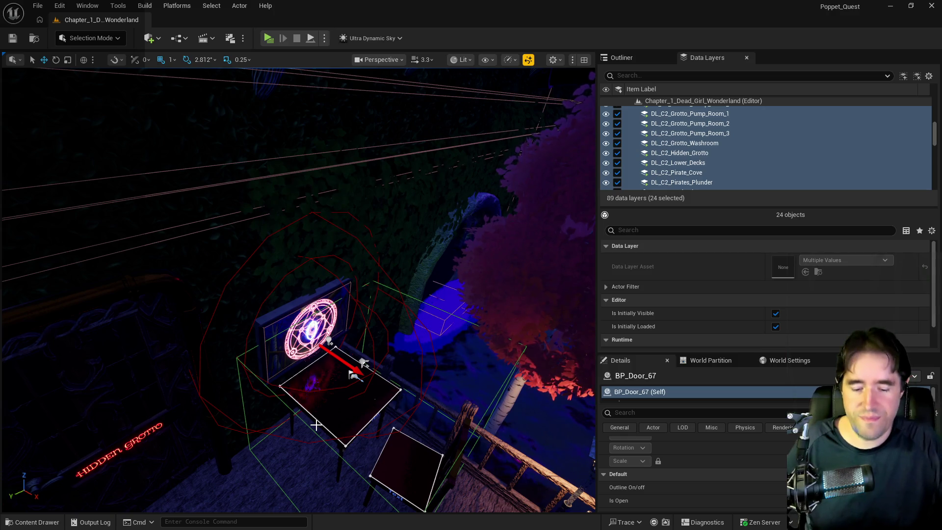
# Fly past the magic circle to an overview of the mushroom-lit walkway, then switch to the cards document.
pyautogui.moveTo(315, 425)
pyautogui.mouseDown()
pyautogui.moveTo(284, 383)
pyautogui.moveTo(275, 393)
pyautogui.moveTo(351, 425)
pyautogui.mouseUp()
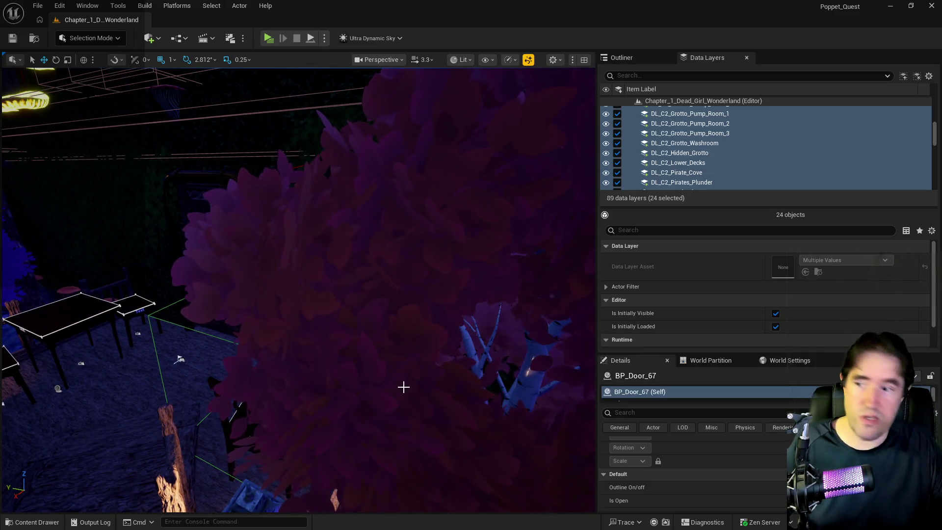
pyautogui.moveTo(404, 387)
pyautogui.mouseDown()
pyautogui.moveTo(392, 390)
pyautogui.moveTo(404, 402)
pyautogui.moveTo(373, 399)
pyautogui.moveTo(400, 399)
pyautogui.moveTo(387, 407)
pyautogui.moveTo(378, 388)
pyautogui.moveTo(368, 407)
pyautogui.moveTo(397, 392)
pyautogui.moveTo(373, 390)
pyautogui.moveTo(321, 339)
pyautogui.moveTo(119, 205)
pyautogui.mouseUp()
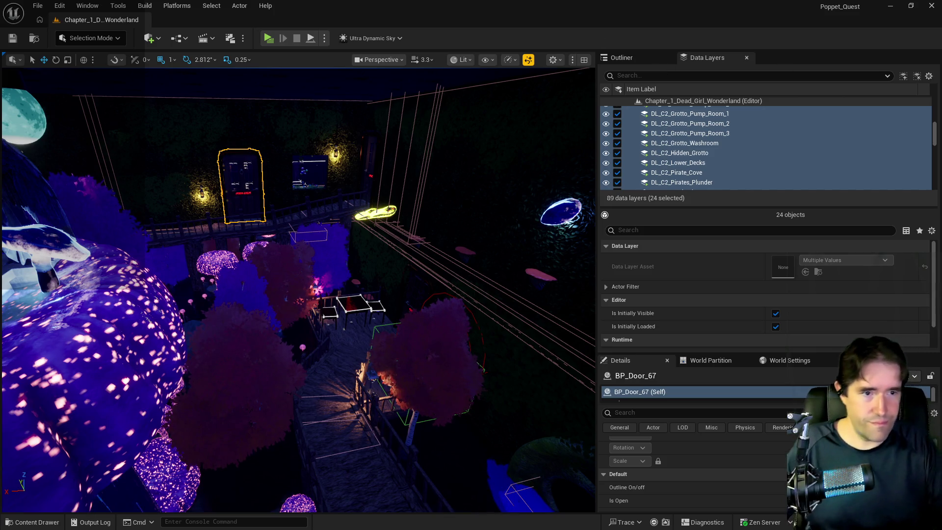
pyautogui.hotkey('alt', 'Tab')
pyautogui.moveTo(922, 93)
pyautogui.mouseDown()
pyautogui.moveTo(431, 47)
pyautogui.moveTo(440, 46)
pyautogui.mouseUp()
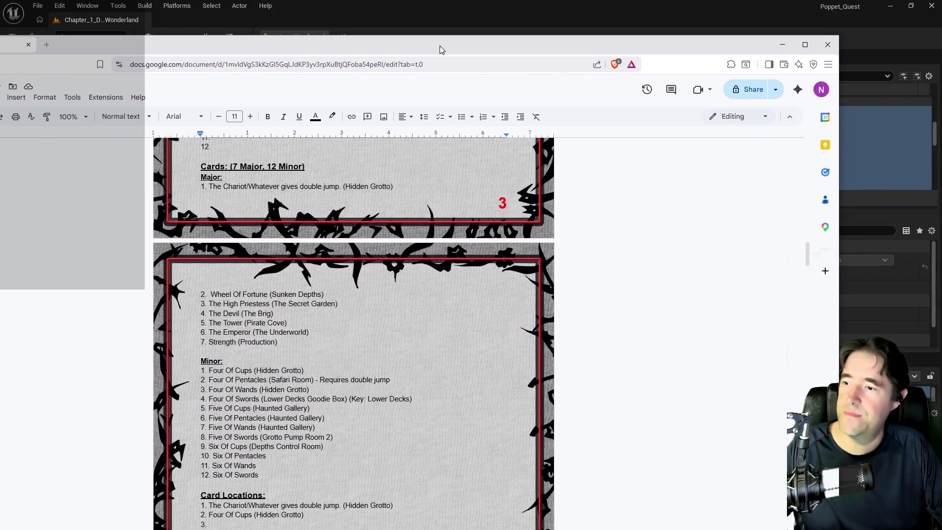
pyautogui.scroll(-1, 349, 233)
pyautogui.click(237, 292)
pyautogui.scroll(2, 237, 292)
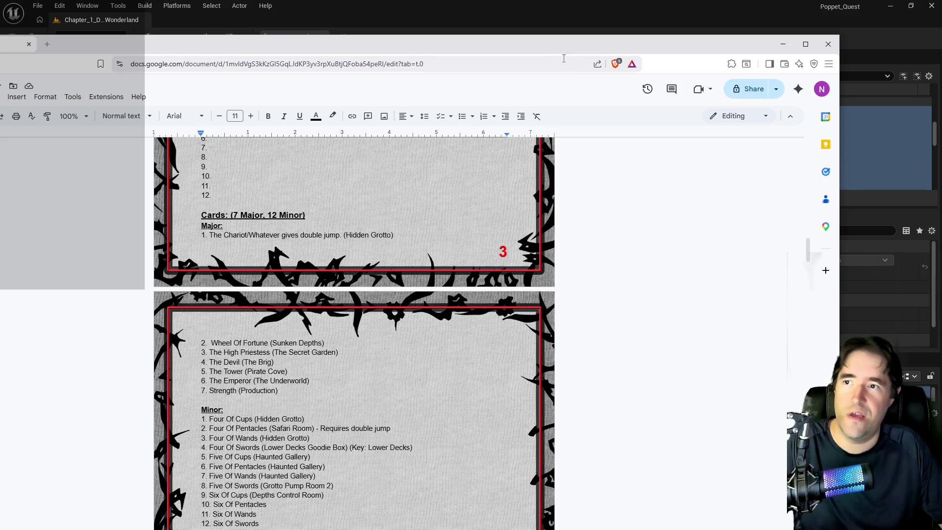
pyautogui.moveTo(564, 59); pyautogui.dragTo(941, 58)
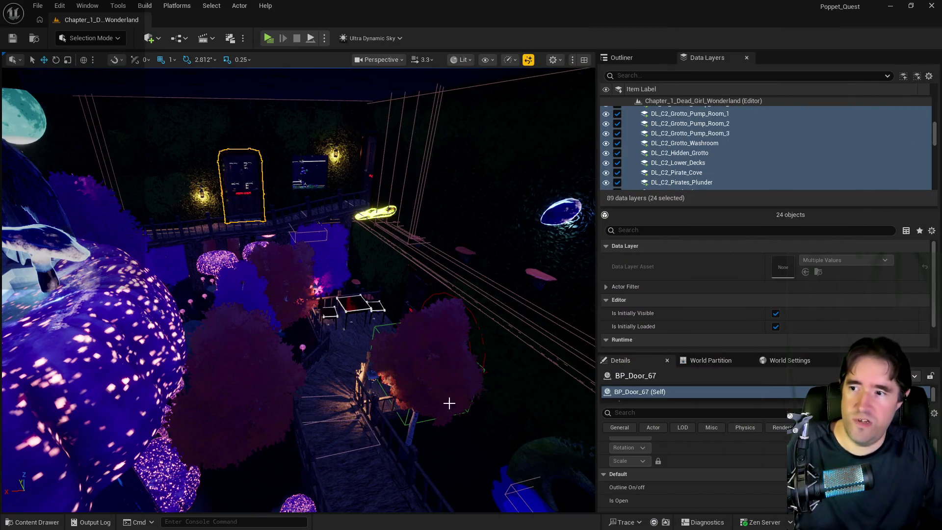
# Select the Capsule Control button actor BP_Activation_Button4 near the shop door.
pyautogui.moveTo(390, 398); pyautogui.dragTo(391, 319)
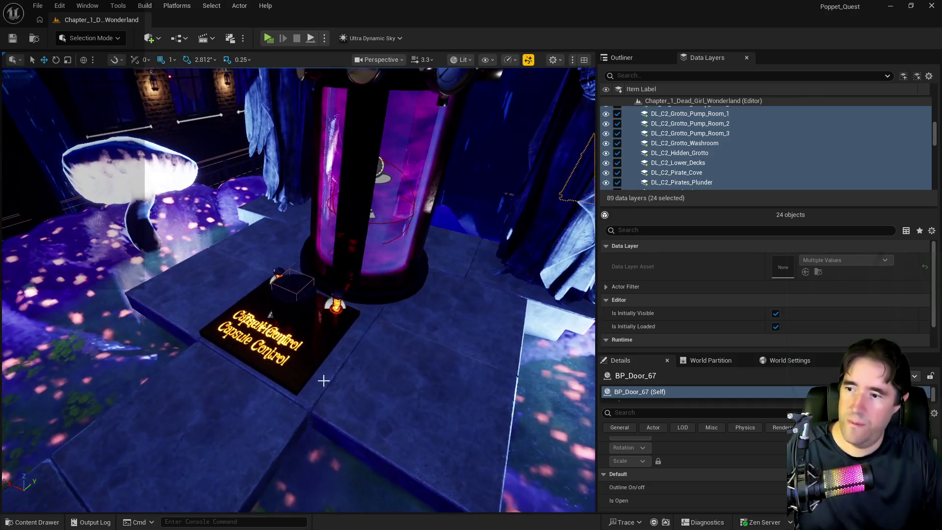
pyautogui.click(285, 337)
pyautogui.hotkey('ctrl', 'z')
# Look around the grotto past the moon building and back to the button, then return to the cards document.
pyautogui.moveTo(467, 362)
pyautogui.mouseDown()
pyautogui.moveTo(495, 343)
pyautogui.moveTo(461, 339)
pyautogui.moveTo(464, 383)
pyautogui.moveTo(464, 361)
pyautogui.moveTo(463, 378)
pyautogui.moveTo(169, 503)
pyautogui.mouseUp()
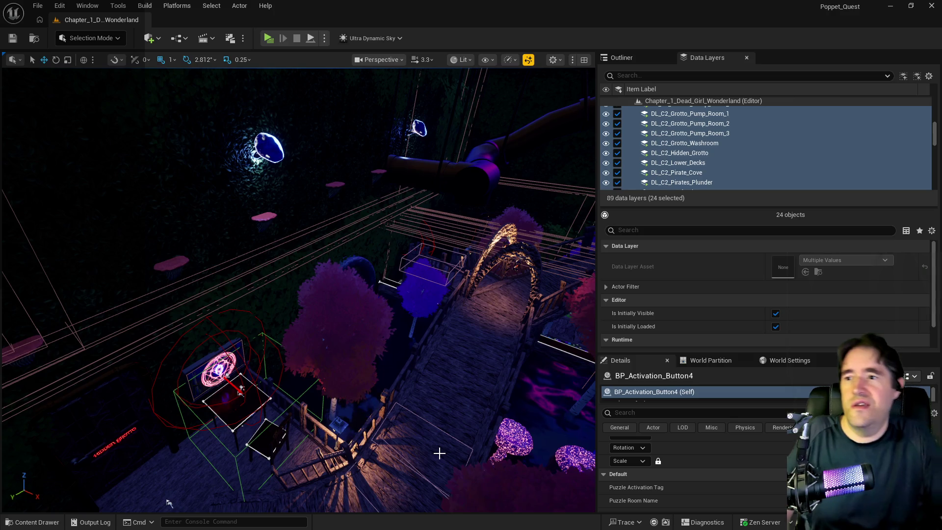
pyautogui.moveTo(401, 436); pyautogui.dragTo(402, 436)
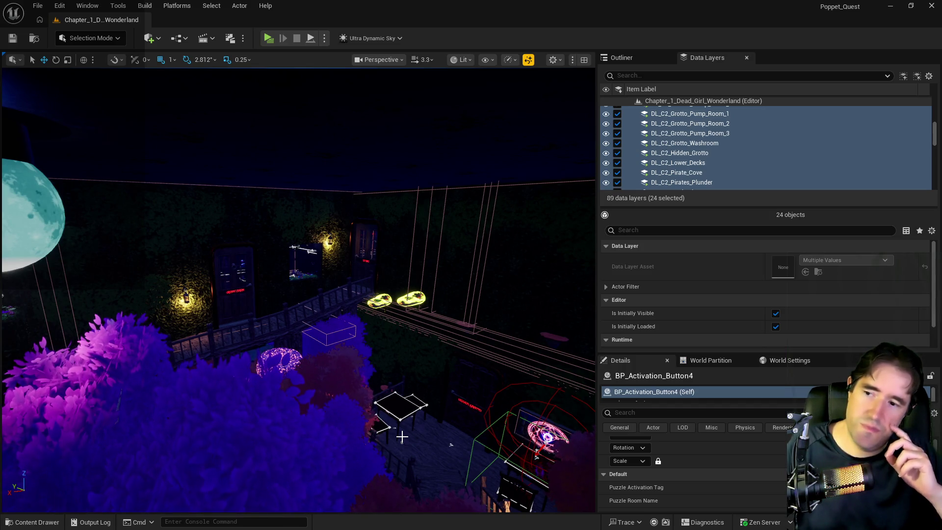
pyautogui.moveTo(410, 429); pyautogui.dragTo(265, 403)
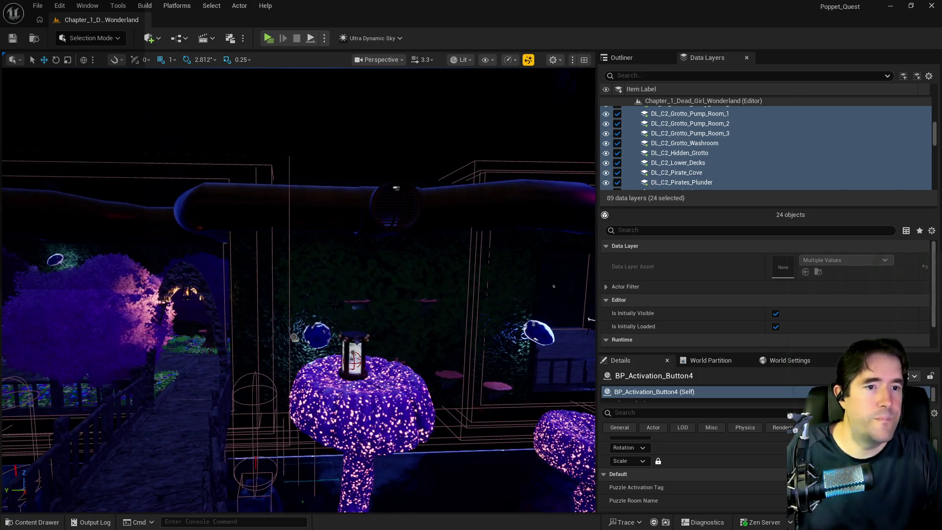
pyautogui.hotkey('alt', 'Tab')
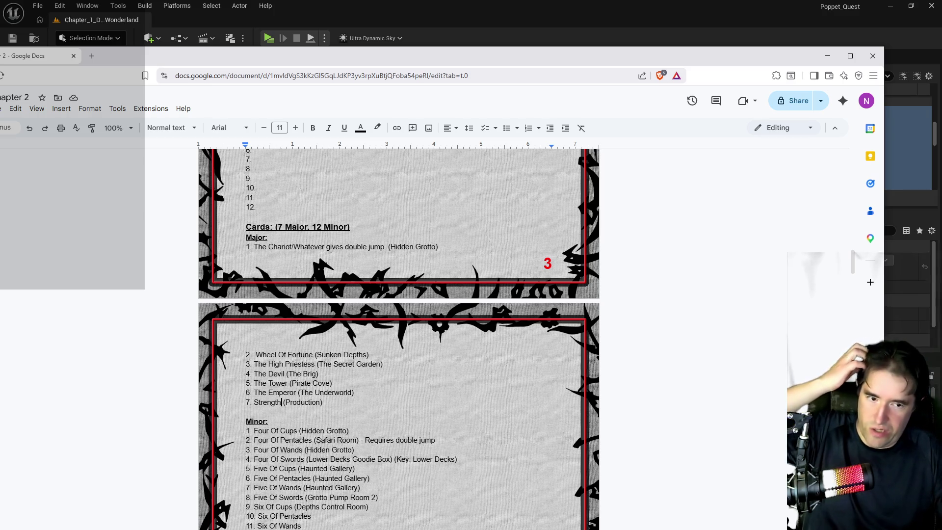
# Review the tarot card list, then move the document window aside to reveal the Unreal level.
pyautogui.scroll(4, 325, 260)
pyautogui.scroll(-5, 326, 260)
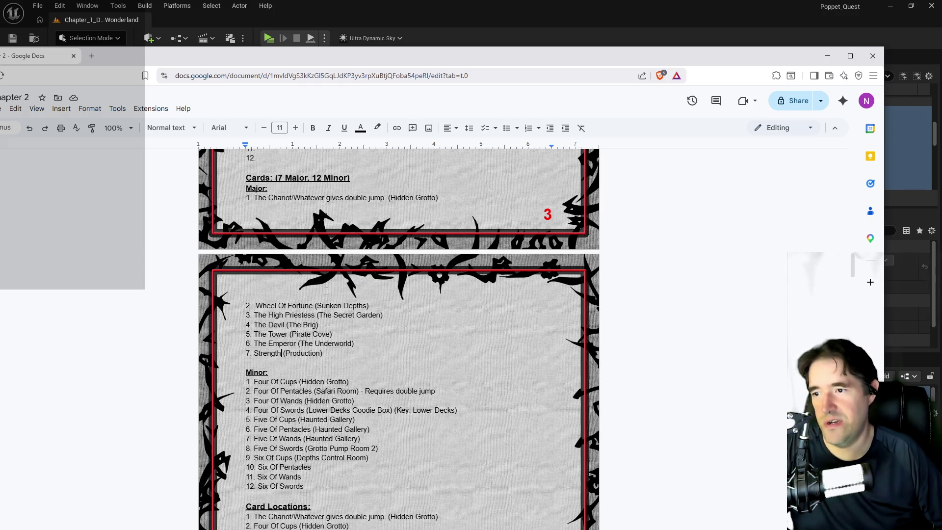
pyautogui.moveTo(474, 58); pyautogui.dragTo(941, 112)
pyautogui.press('f')
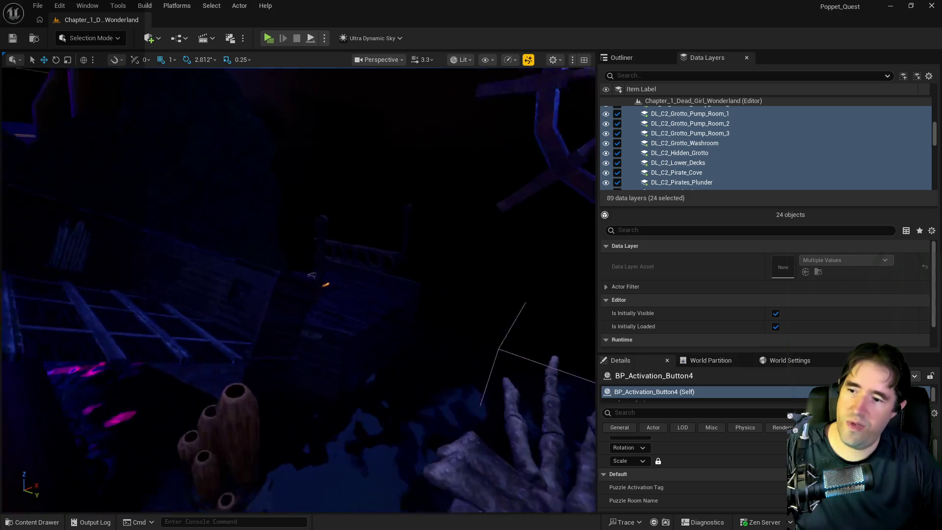
# Paste a copy of Capsule Control button BP_Activation_Button12 onto the ship deck beside the coin chest.
pyautogui.click(384, 390)
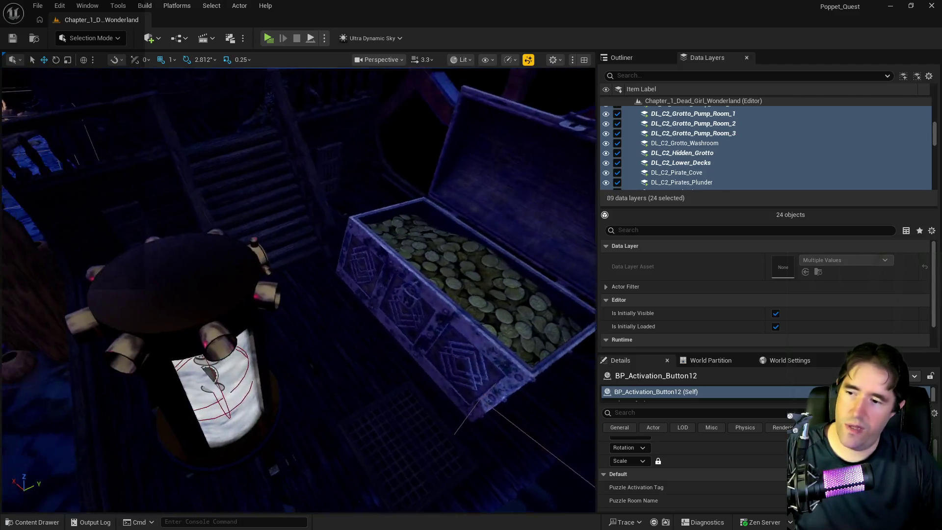
pyautogui.rightClick(355, 362)
pyautogui.moveTo(430, 182)
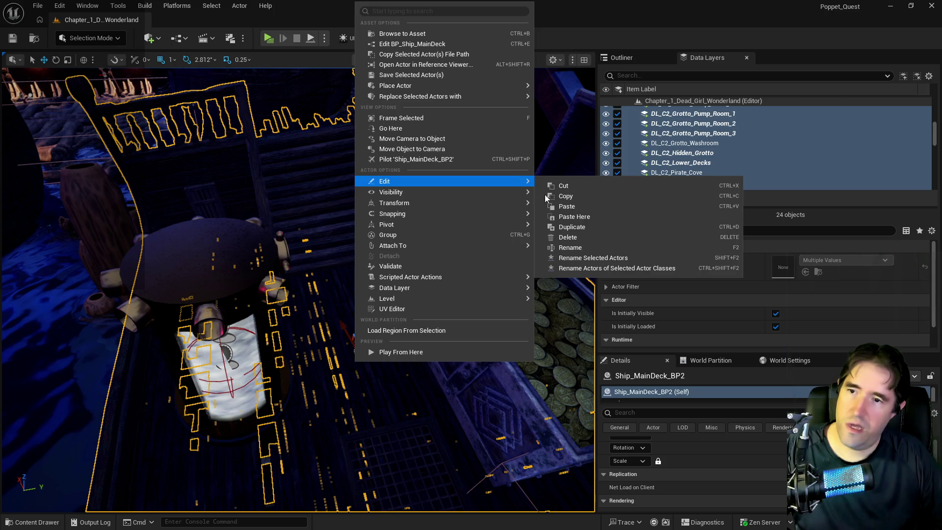
pyautogui.click(569, 217)
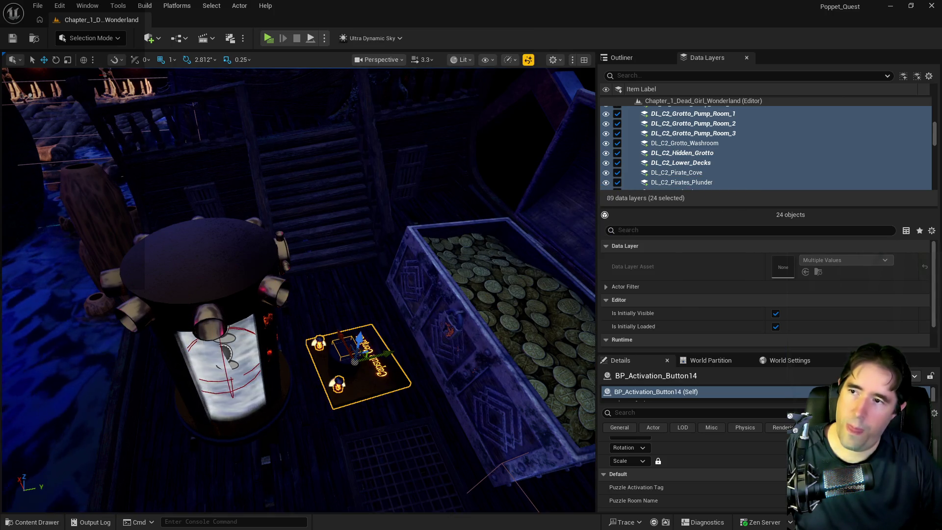
pyautogui.scroll(6, 418, 259)
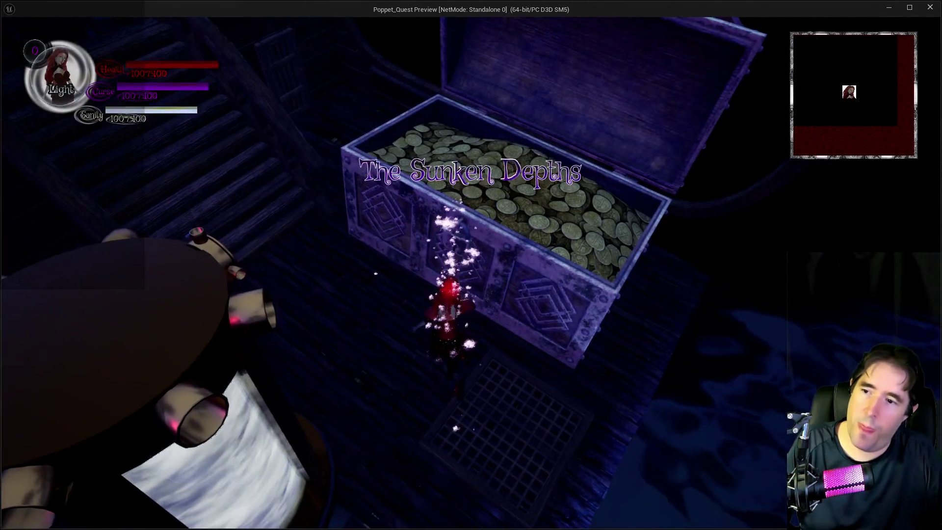
# Stop the play test, focus on the pasted button, and search the data layers for Sunken Depths.
pyautogui.hotkey('alt', 'Tab')
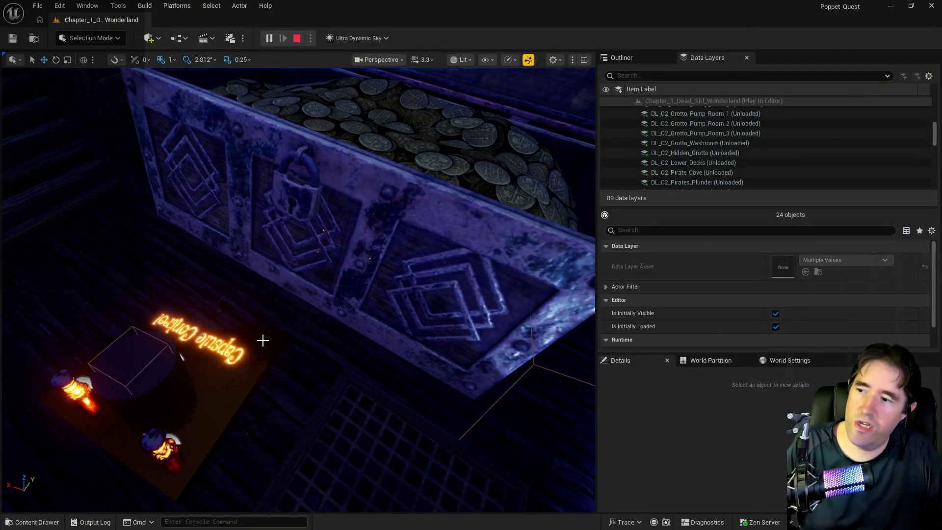
pyautogui.press('Escape')
pyautogui.press('f')
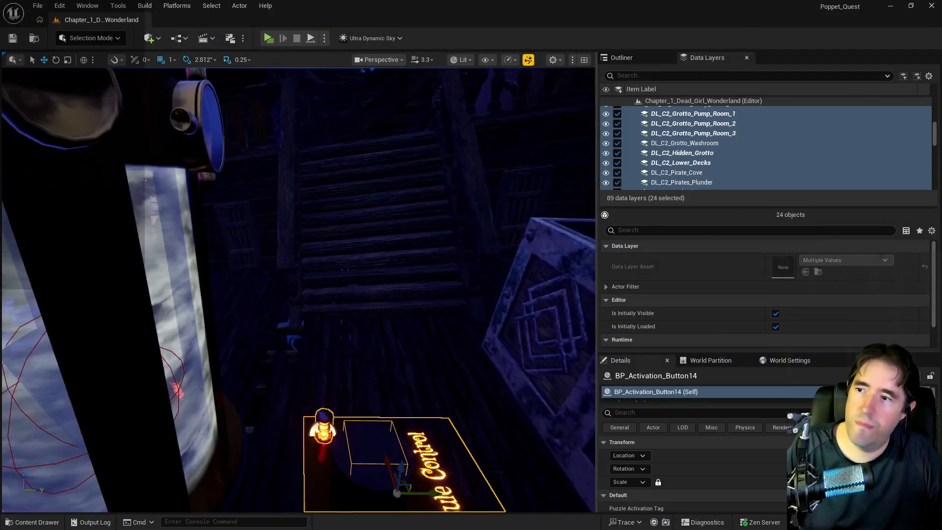
pyautogui.scroll(-3, 718, 157)
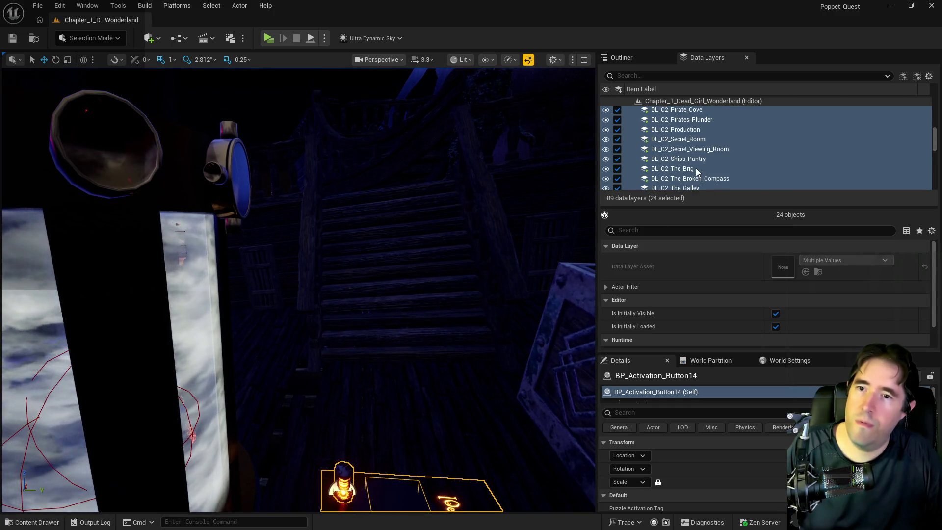
pyautogui.scroll(-1, 681, 113)
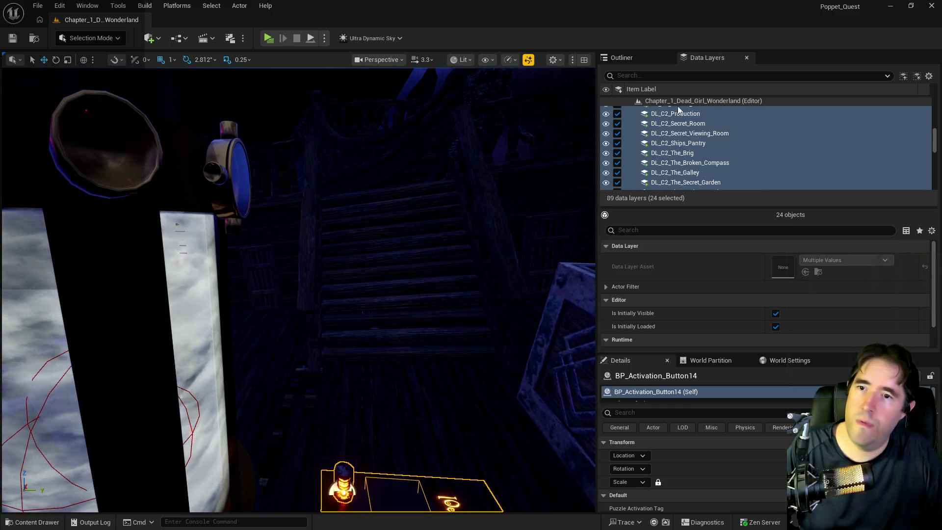
pyautogui.click(674, 75)
# Add two Capsule Control buttons to the DL_C2_The_Sunken_Depths data layer.
pyautogui.write('sunk')
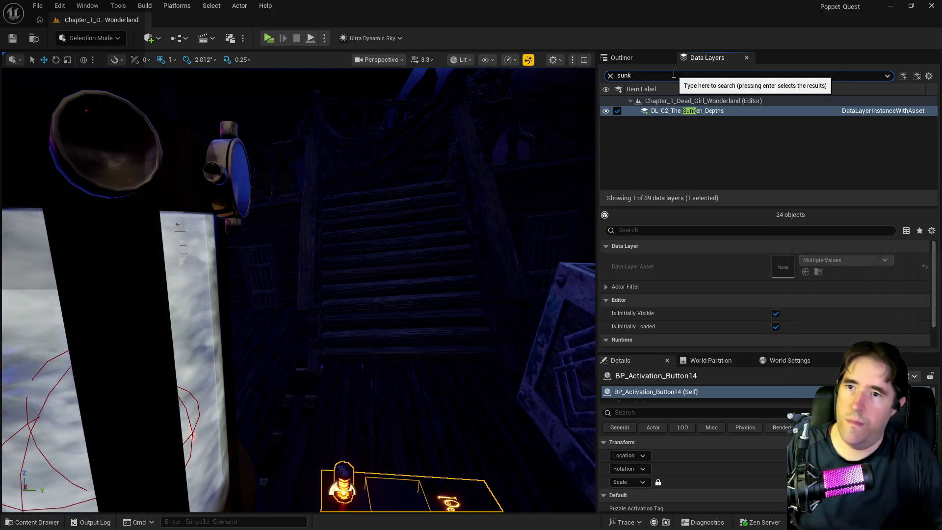
pyautogui.rightClick(677, 109)
pyautogui.click(714, 199)
pyautogui.moveTo(484, 196); pyautogui.dragTo(484, 196)
pyautogui.moveTo(414, 193); pyautogui.dragTo(414, 193)
pyautogui.click(362, 300)
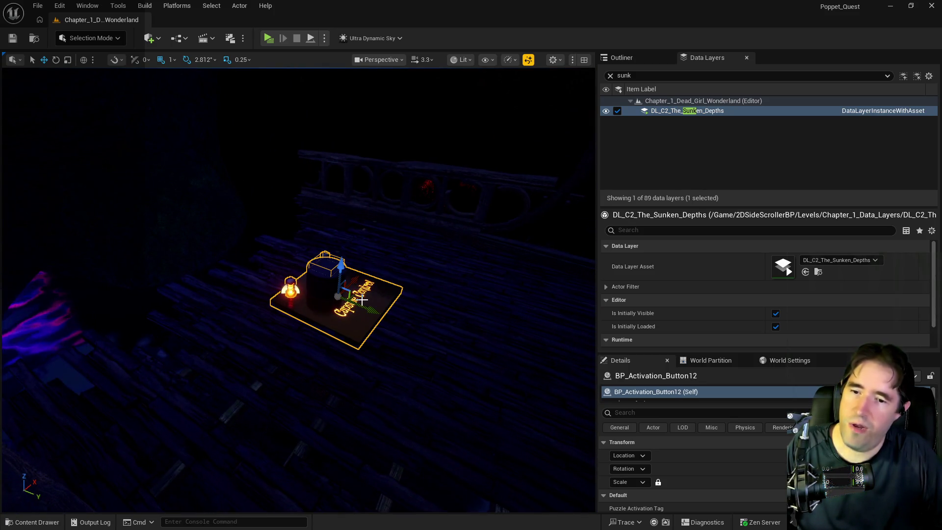
pyautogui.rightClick(666, 112)
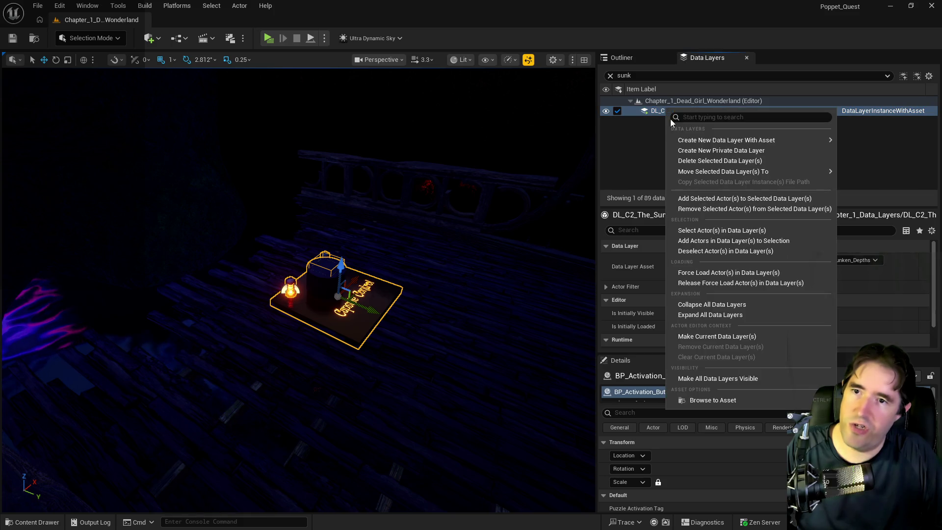
pyautogui.click(707, 196)
# Delete the small activation button BP_Activation_Button14 beside the coin chest and survey the ship.
pyautogui.moveTo(428, 216); pyautogui.dragTo(428, 216)
pyautogui.moveTo(433, 427); pyautogui.dragTo(432, 427)
pyautogui.click(308, 401)
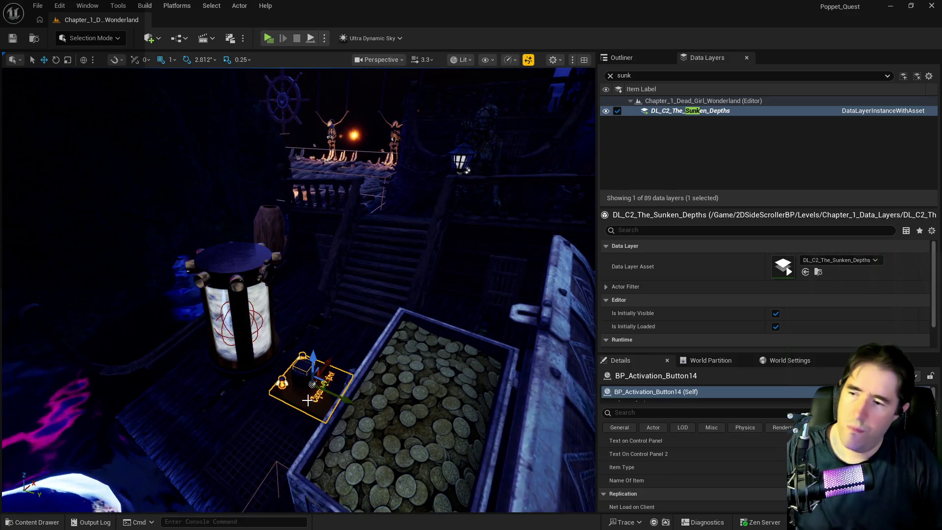
pyautogui.press('Delete')
pyautogui.moveTo(282, 364); pyautogui.dragTo(283, 364)
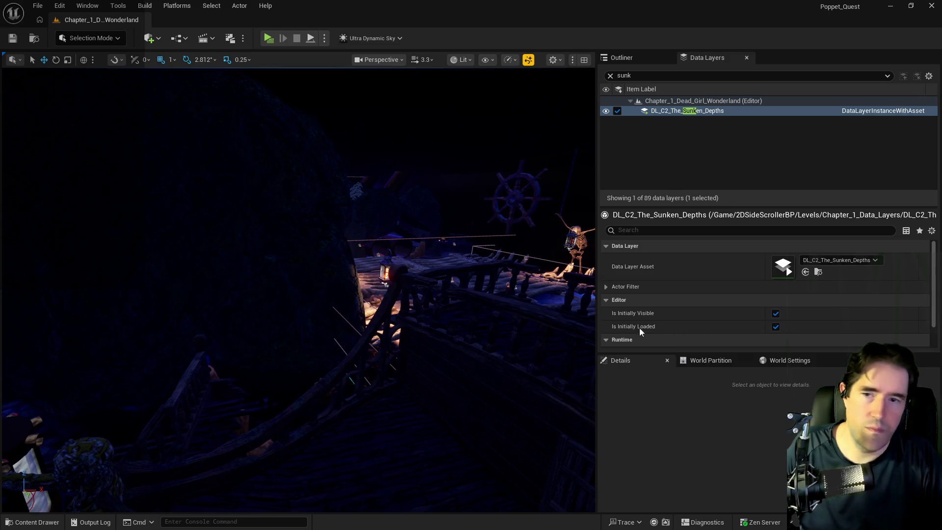
pyautogui.moveTo(475, 332); pyautogui.dragTo(475, 332)
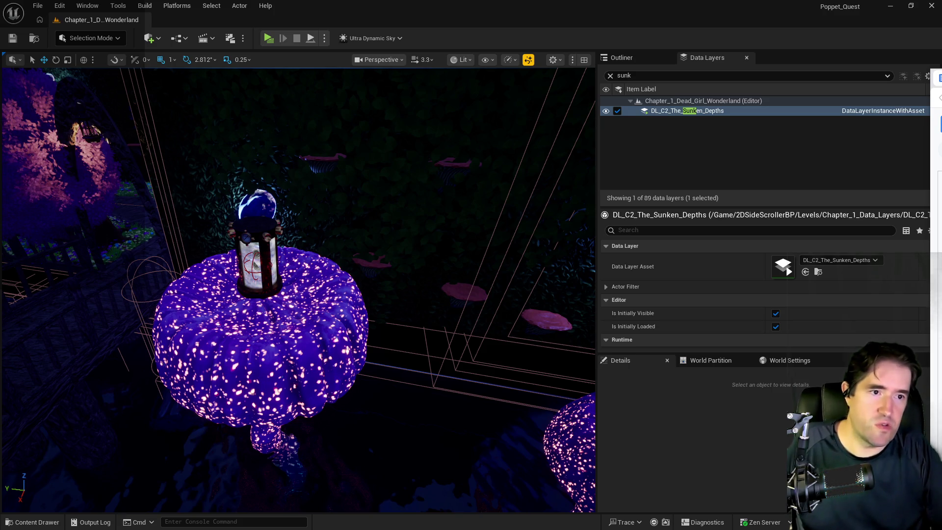
pyautogui.hotkey('alt', 'Tab')
# Scroll the PQ To Do List to item 27, briefly checking the Unreal editor in between.
pyautogui.scroll(-7, 480, 219)
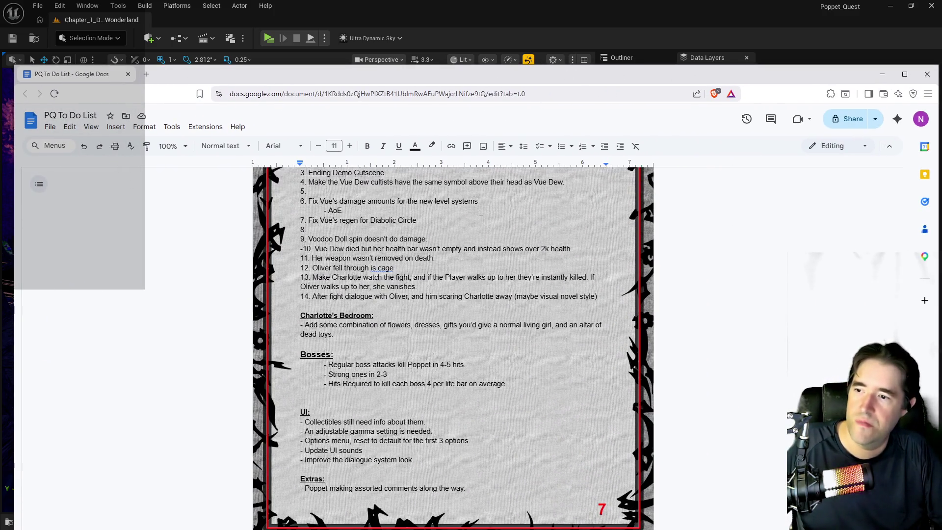
pyautogui.scroll(6, 481, 220)
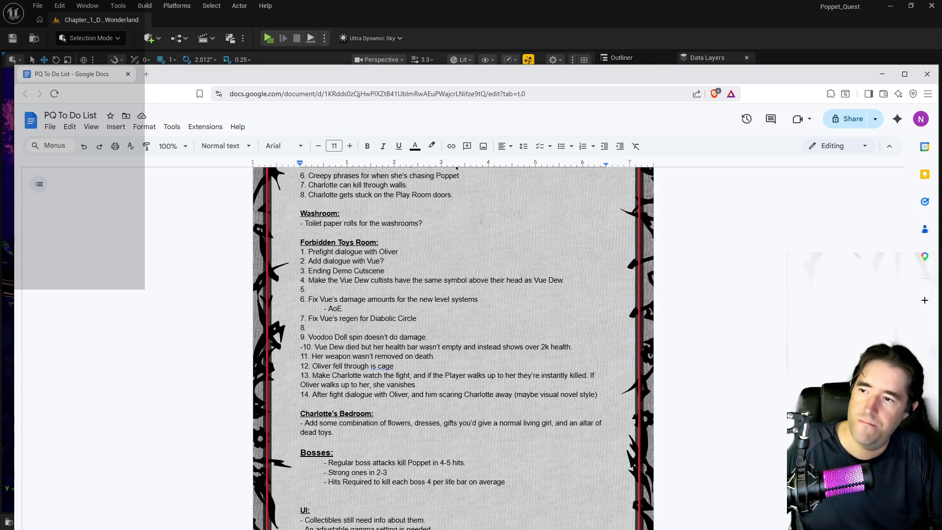
pyautogui.hotkey('alt', 'Tab')
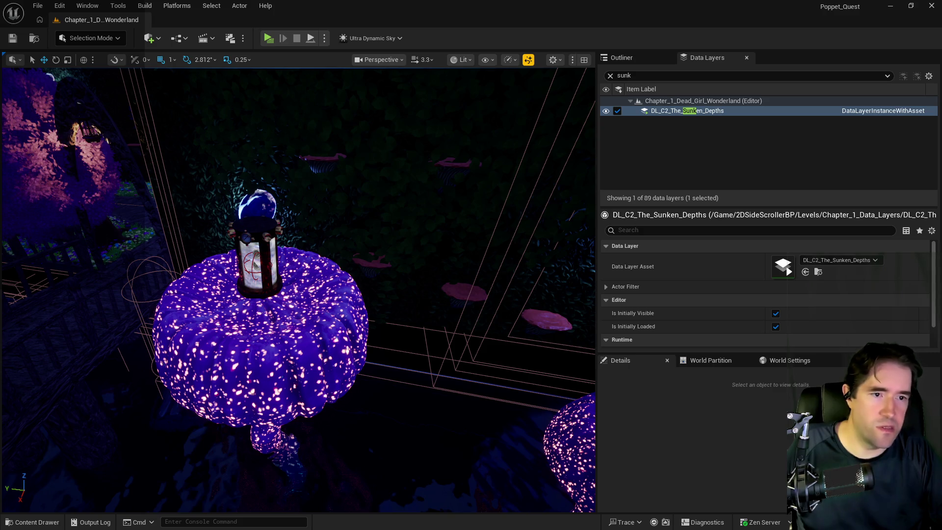
pyautogui.hotkey('alt', 'Tab')
pyautogui.scroll(-20, 421, 364)
pyautogui.scroll(2, 369, 443)
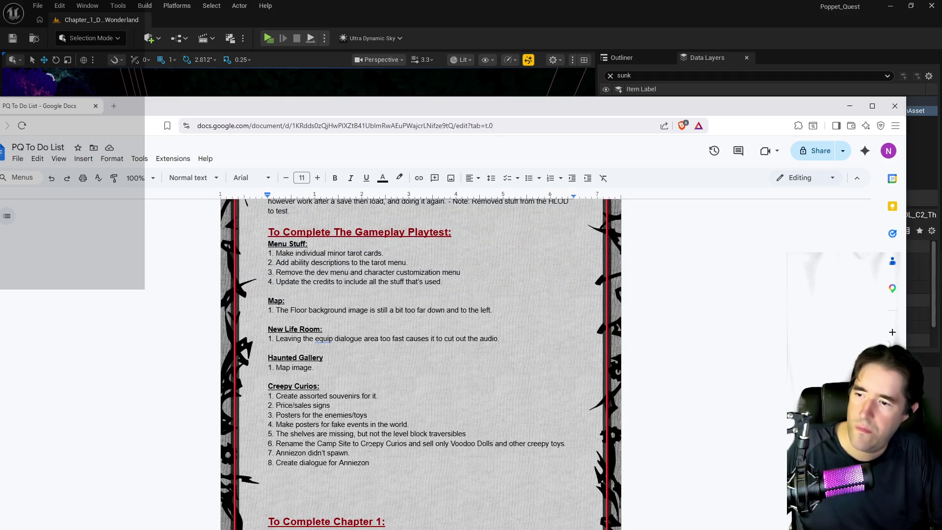
pyautogui.scroll(15, 324, 476)
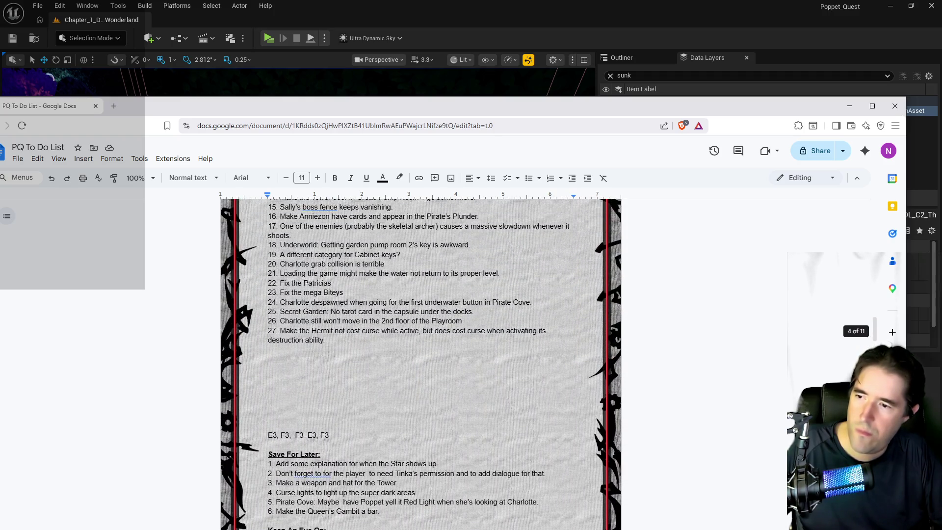
pyautogui.scroll(-3, 300, 460)
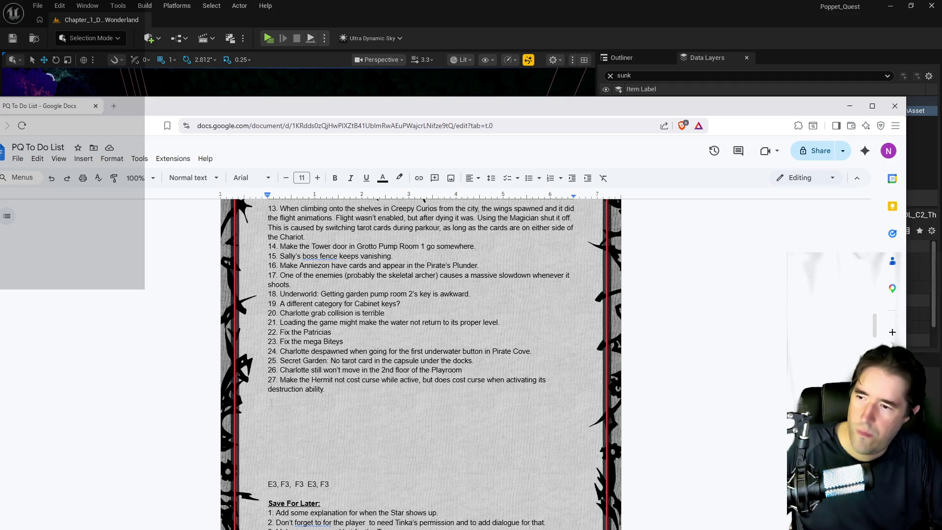
# Add items 28 'Make the Chariot have an ability when it's equipped.' and 29 about Hanged Man hooks.
pyautogui.press('Return')
pyautogui.write('Make the ')
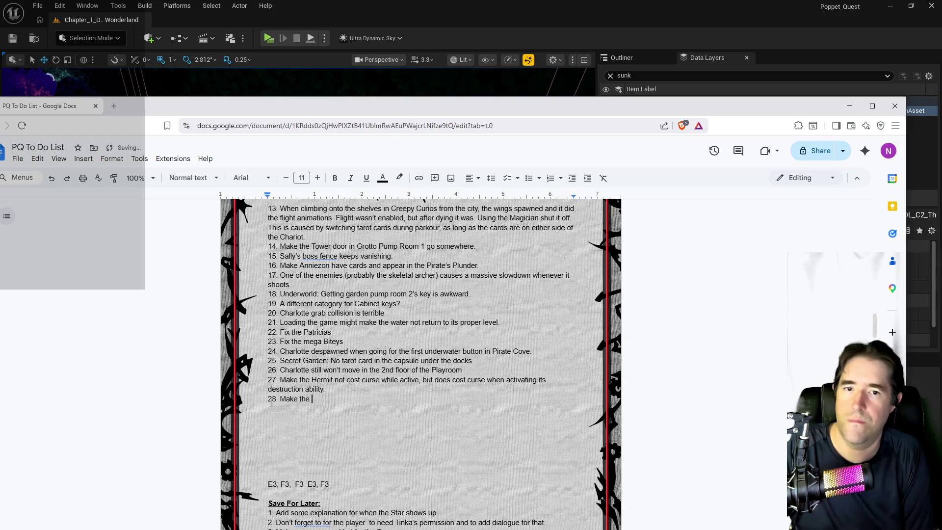
pyautogui.write('Chariot have an ability')
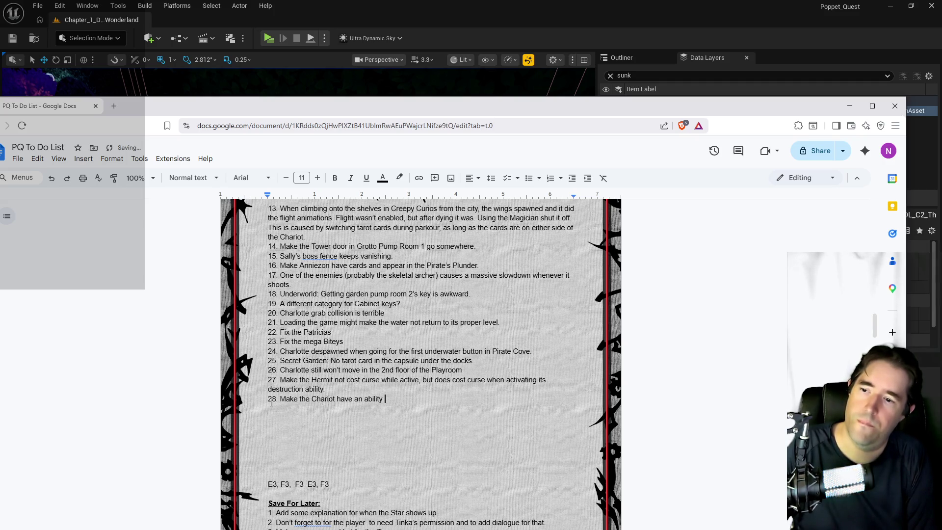
pyautogui.write(" when it's equp")
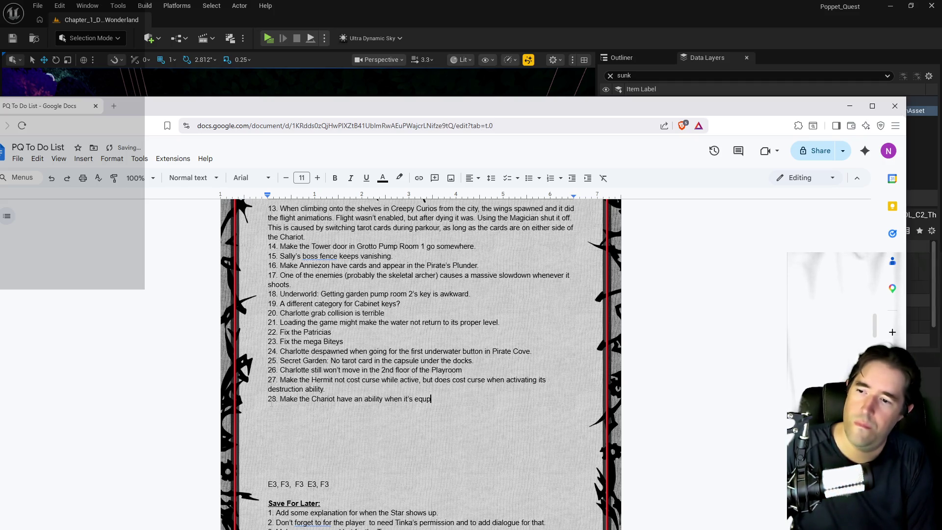
pyautogui.press('BackSpace')
pyautogui.write('ipped')
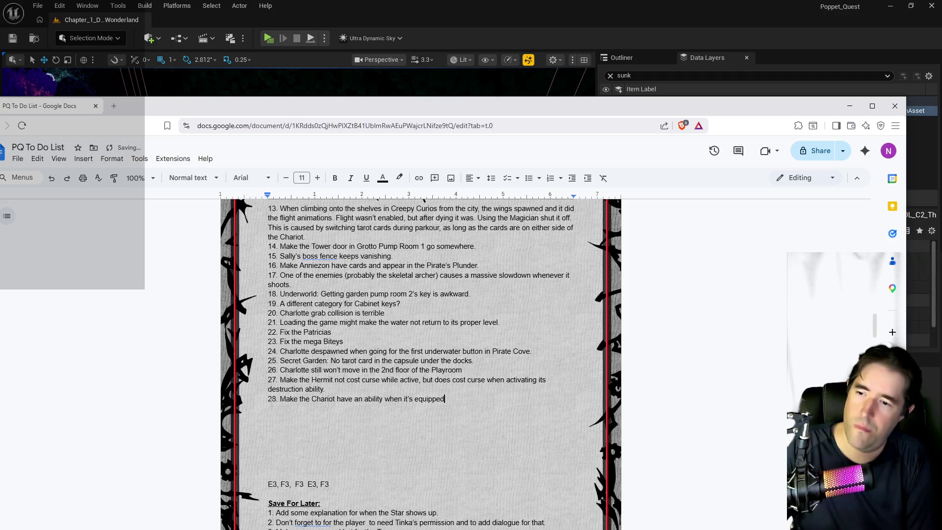
pyautogui.write('.')
pyautogui.press('Return')
pyautogui.write('29.')
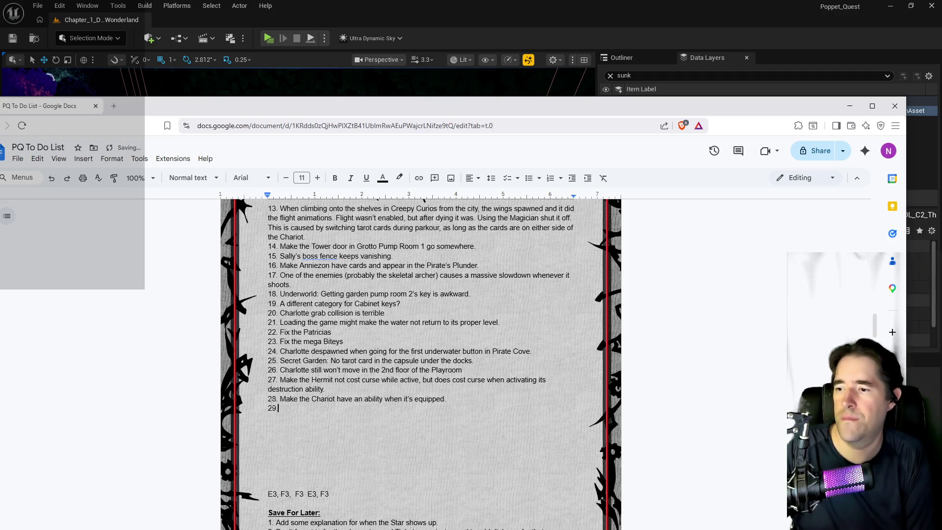
pyautogui.write('Remove f')
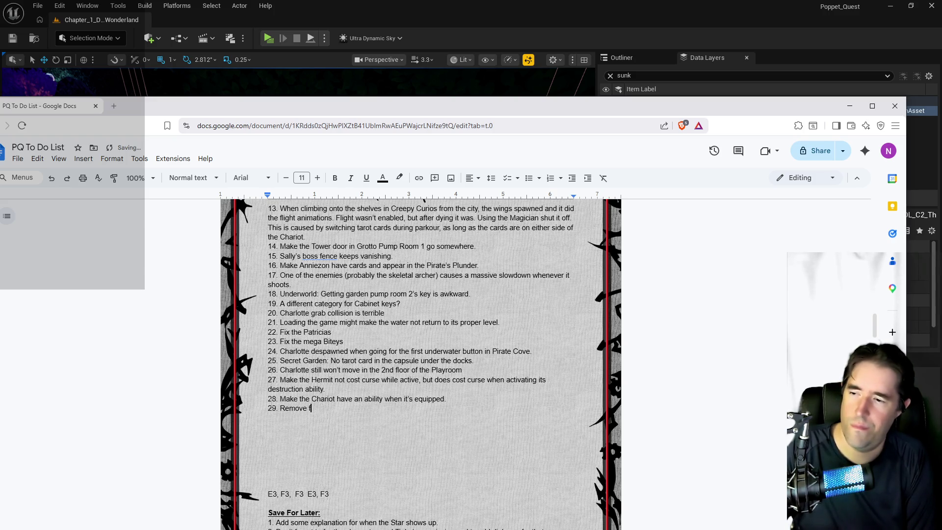
pyautogui.write('lying from the ga')
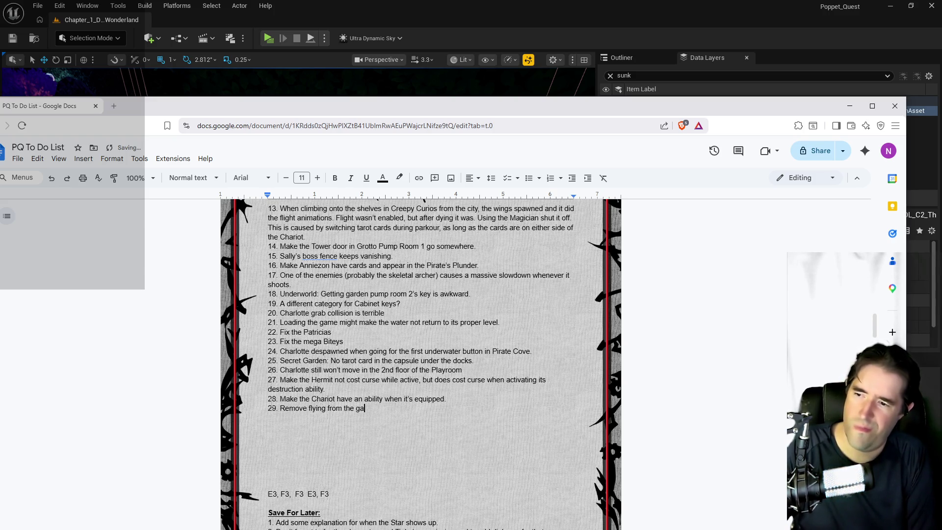
pyautogui.write('me and instea')
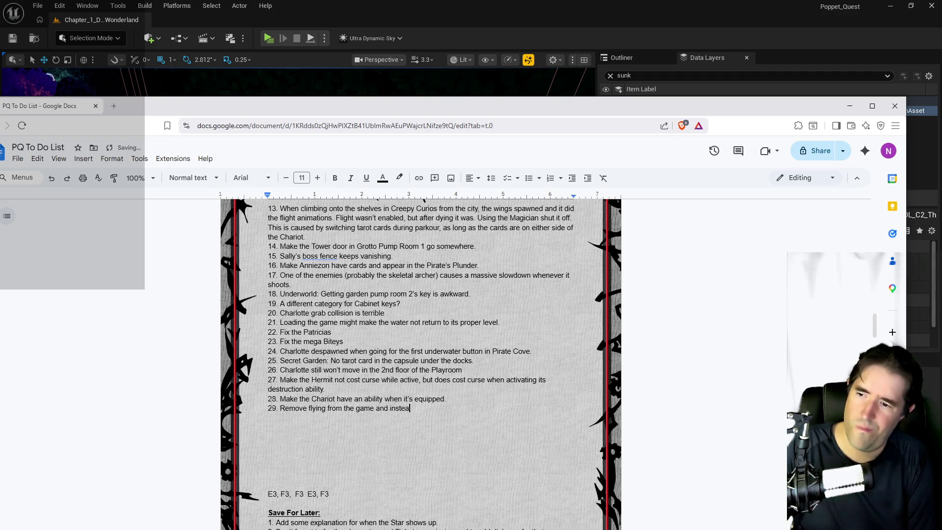
pyautogui.write('d make hooks for the ')
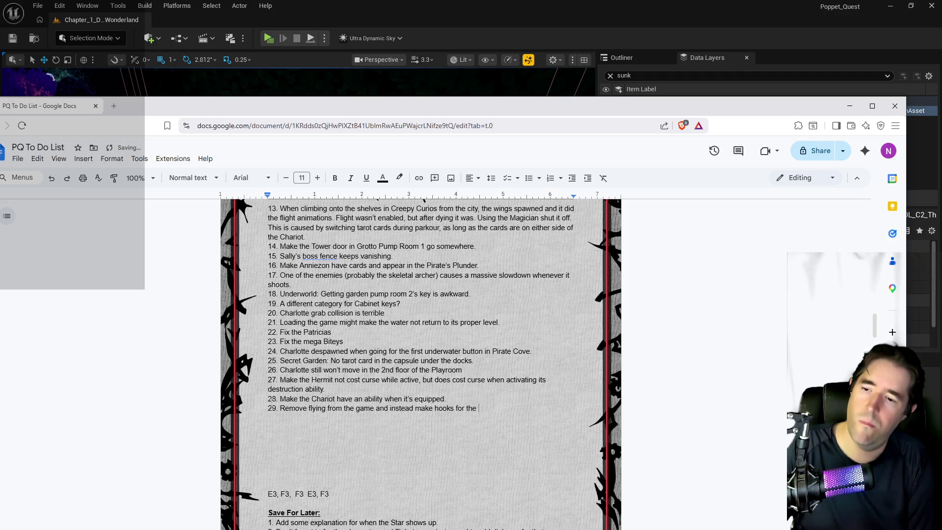
pyautogui.write('Hange')
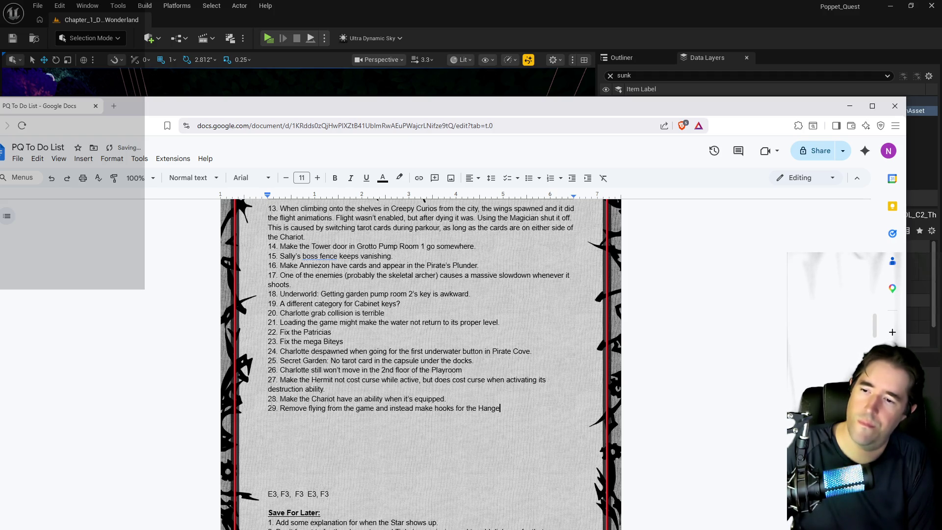
pyautogui.write('d Man to latc')
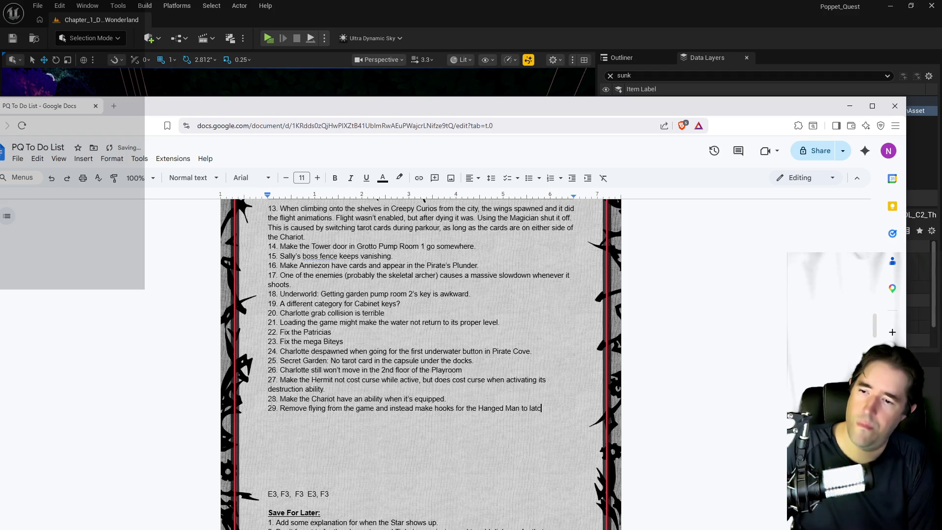
pyautogui.write('h onto.')
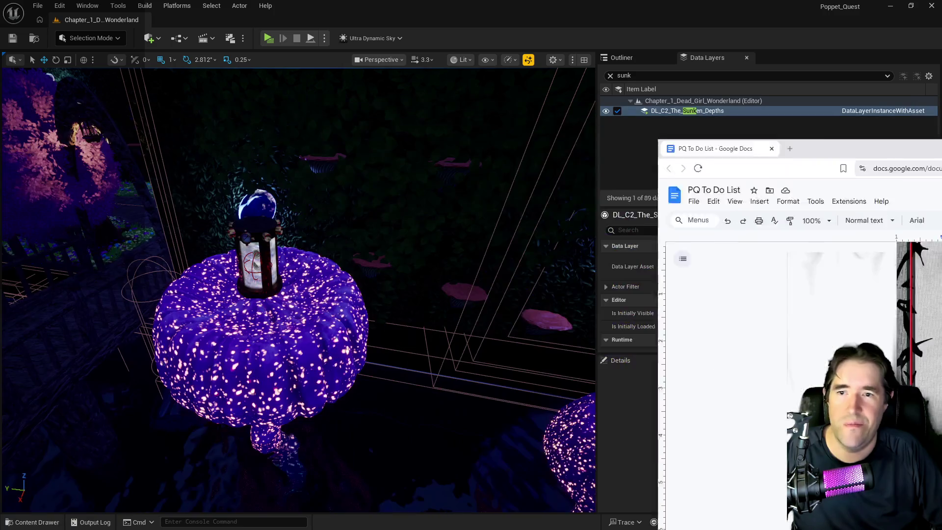
# Return to Unreal, use File > Save All, and fly the camera from the pumpkin to the fence.
pyautogui.press('super+Down')
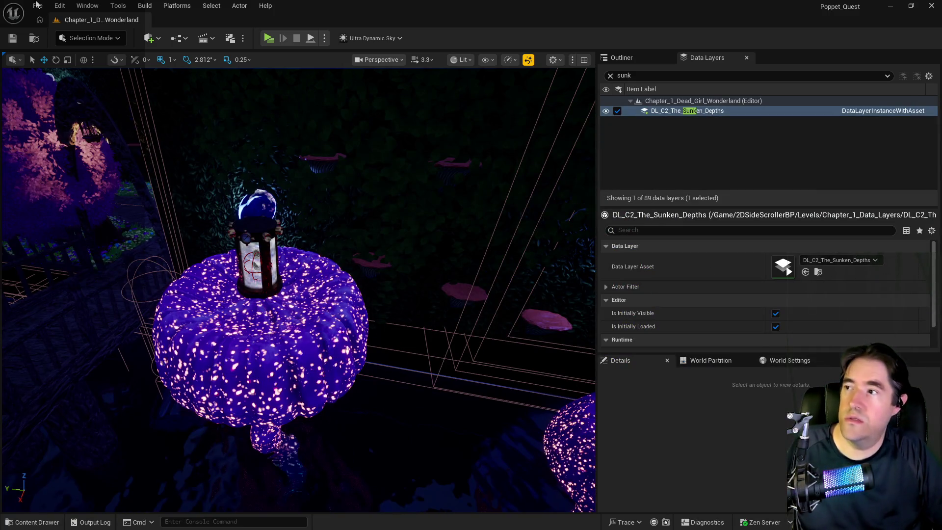
pyautogui.click(38, 6)
pyautogui.click(65, 146)
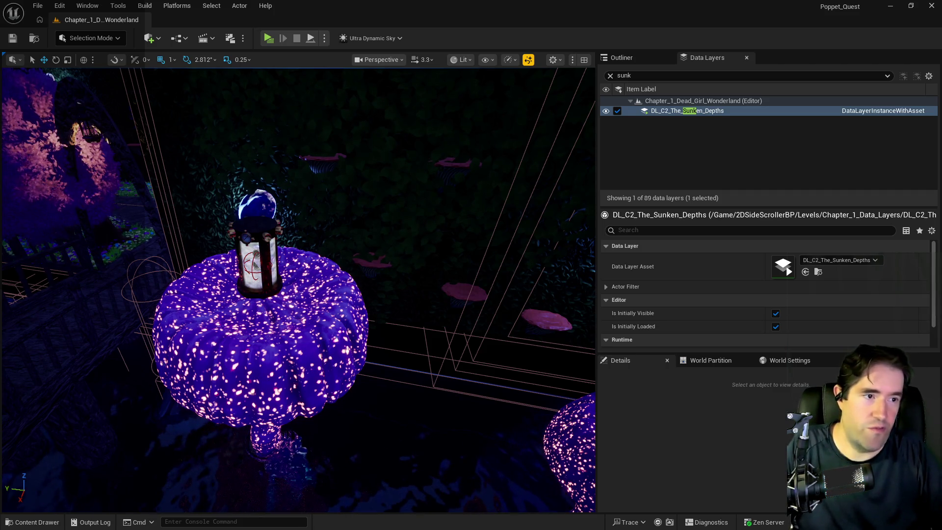
pyautogui.moveTo(540, 289)
pyautogui.mouseDown()
pyautogui.moveTo(451, 279)
pyautogui.moveTo(461, 275)
pyautogui.moveTo(428, 282)
pyautogui.mouseUp()
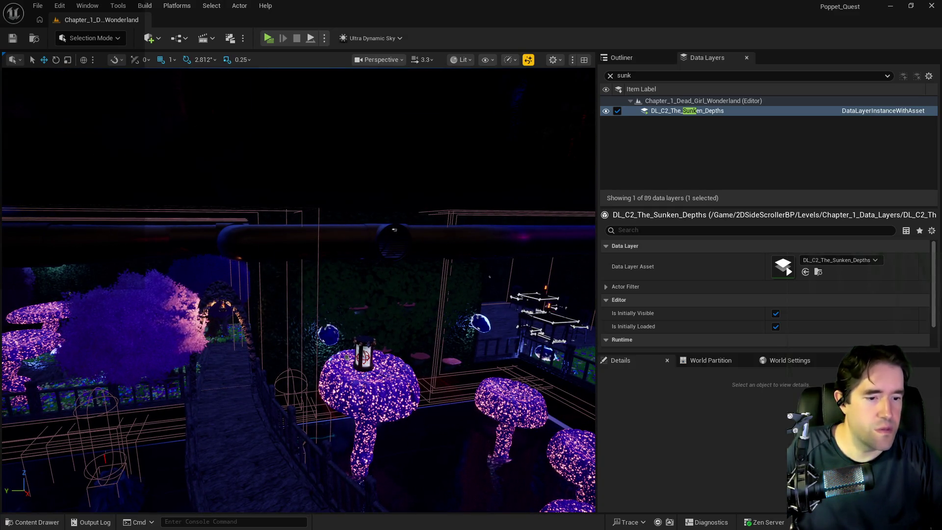
pyautogui.hotkey('alt', 'Tab')
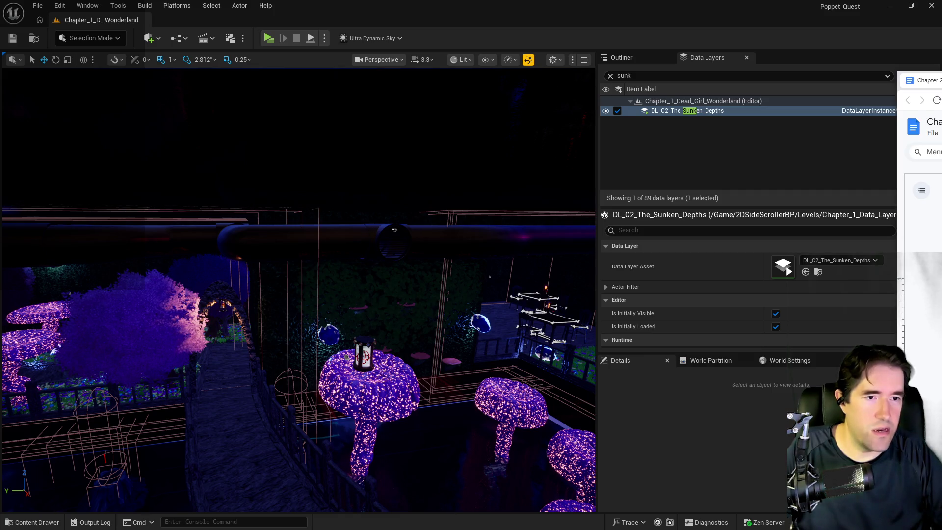
# Scroll the Chapter 2 document to page 4 and place the cursor after 'Charlotte Fight:'.
pyautogui.scroll(-7, 404, 240)
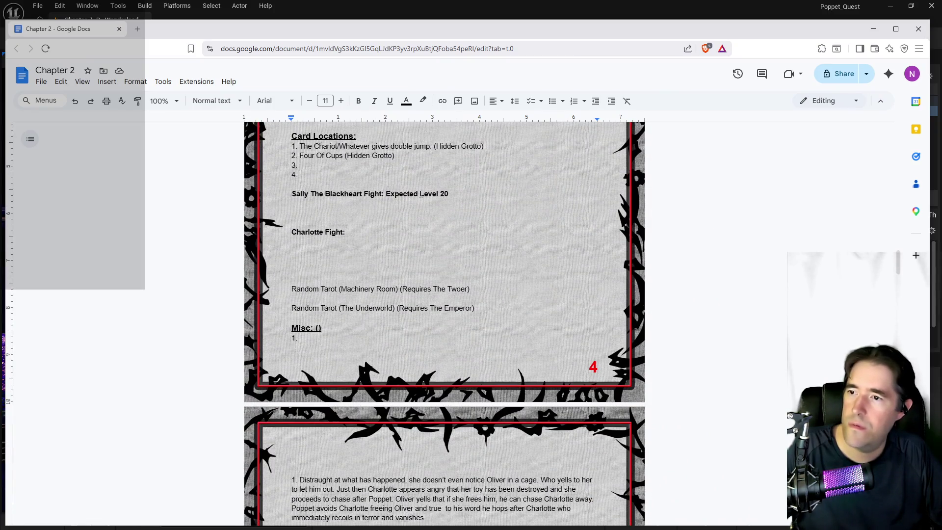
pyautogui.scroll(2, 420, 194)
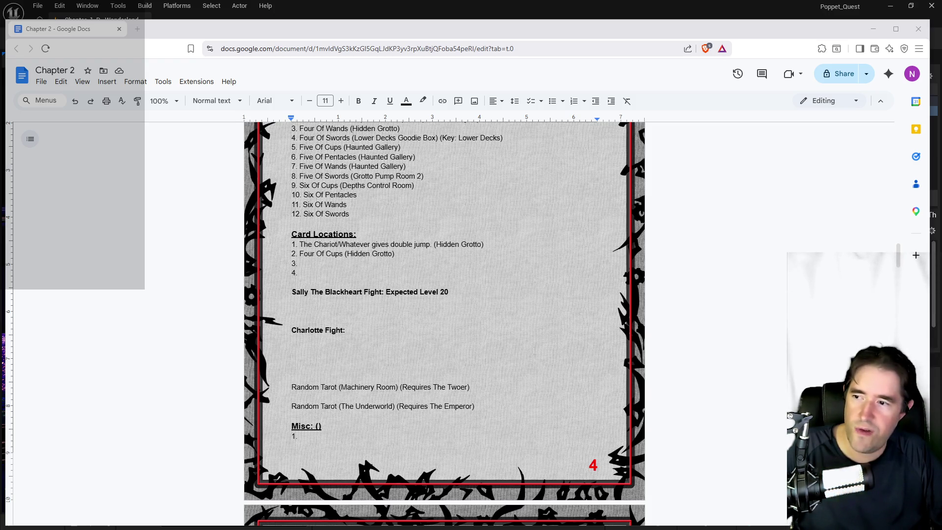
pyautogui.click(346, 330)
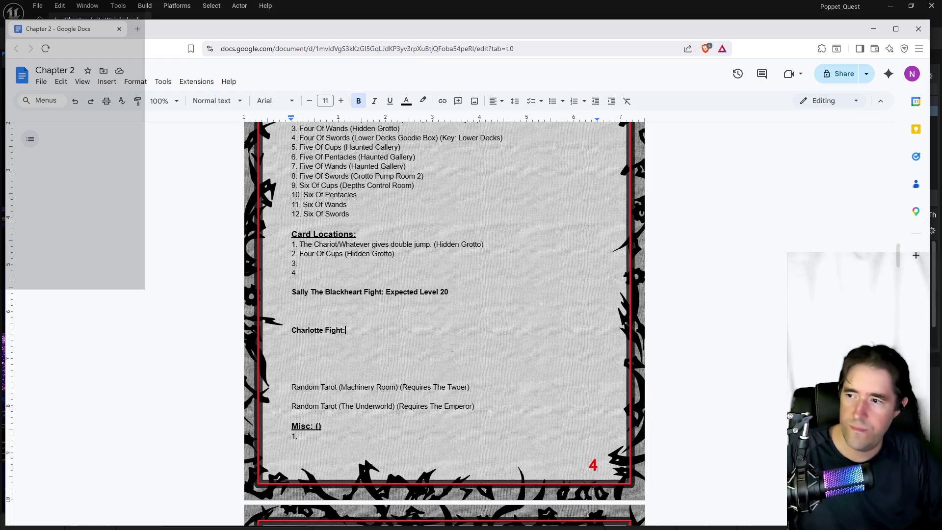
# Add 'Expected Level 24' to the Charlotte fight and a 'Tick Tock Tilly: Expected Level 28' entry.
pyautogui.write('Ex')
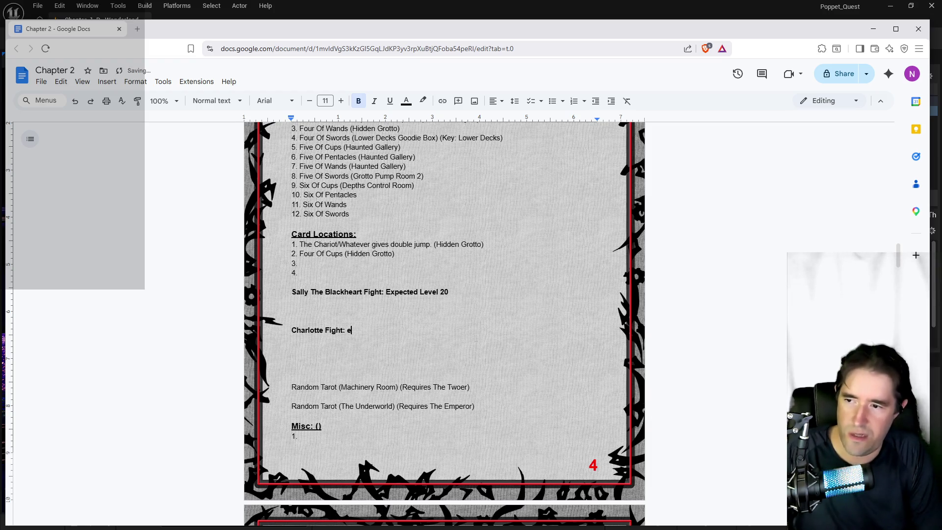
pyautogui.write('pected')
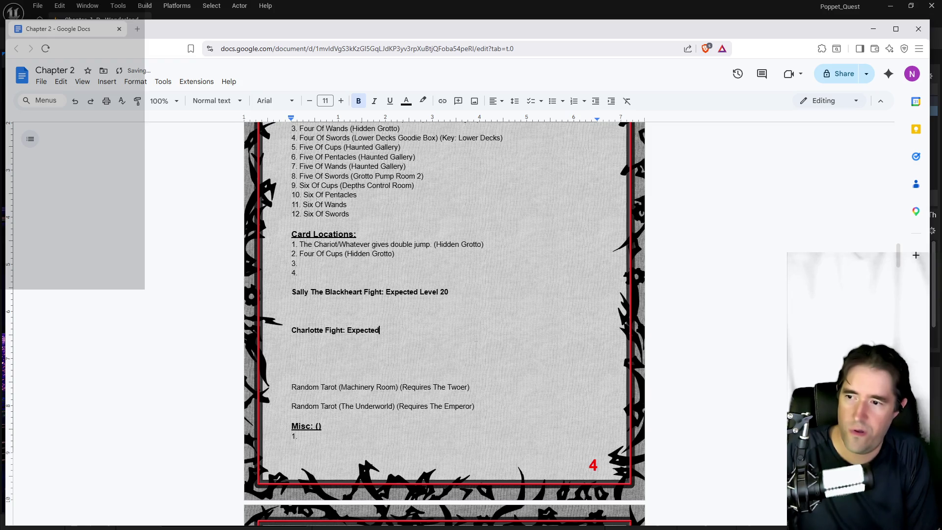
pyautogui.write(' Level 24')
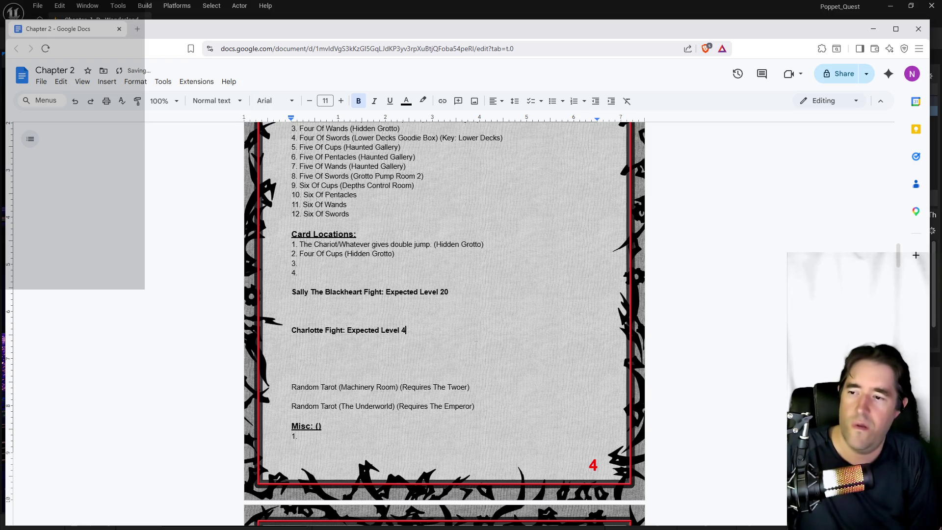
pyautogui.press('Return')
pyautogui.press('Return')
pyautogui.press('Return')
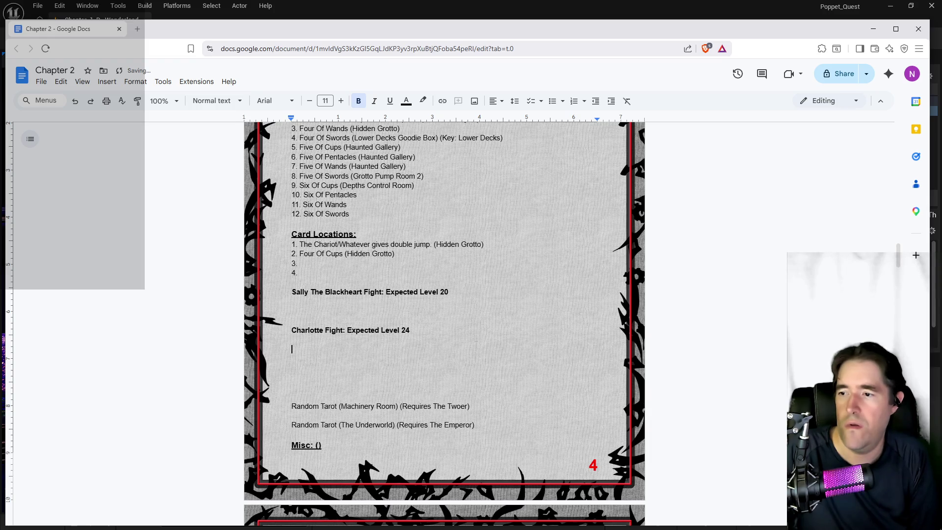
pyautogui.write('Tick Tock Tilly')
pyautogui.press('BackSpace')
pyautogui.write('ly')
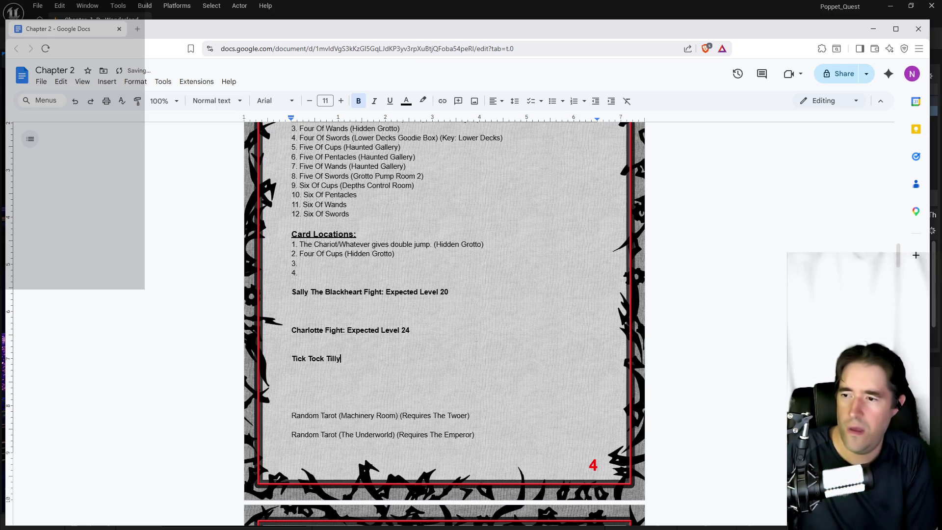
pyautogui.write(': Expected ')
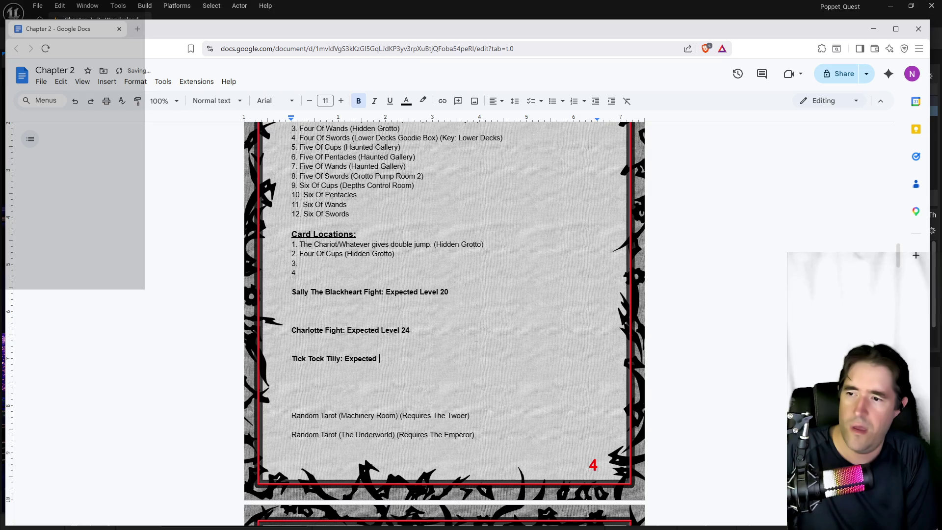
pyautogui.write('Level ')
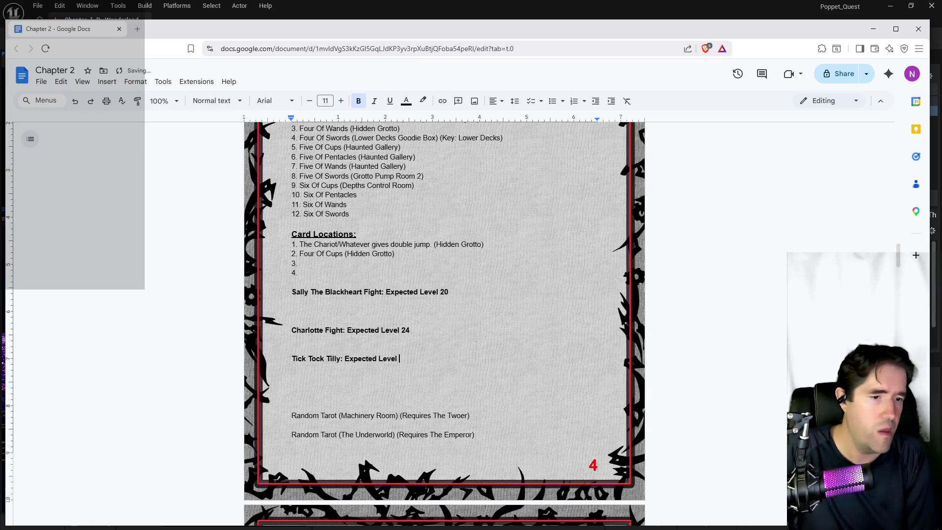
pyautogui.write('28')
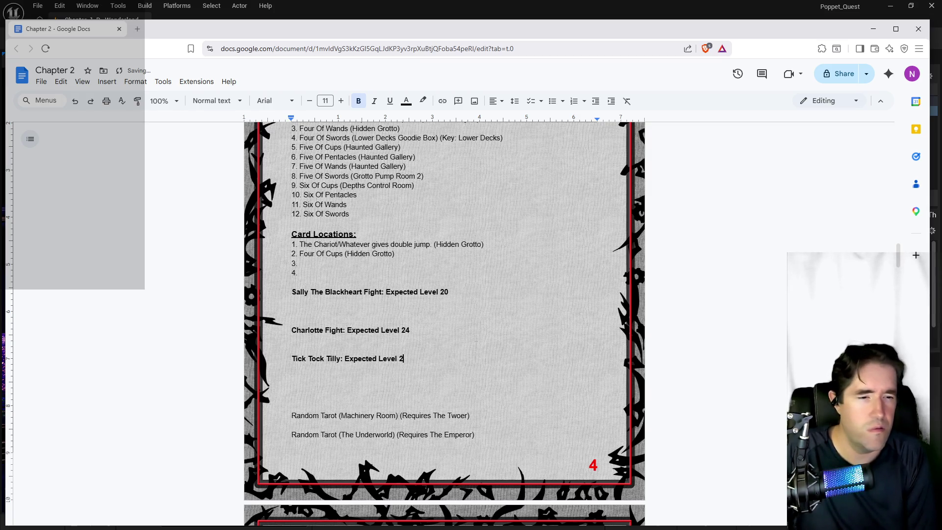
# Clear formatting on the blank lines around the Tilly, Charlotte and Sally entries, removing an extra line.
pyautogui.click(293, 367)
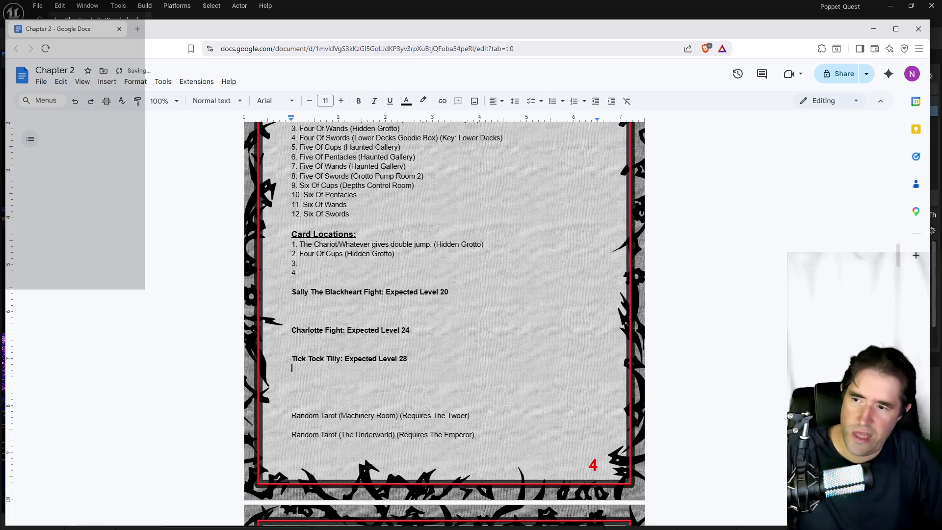
pyautogui.click(624, 101)
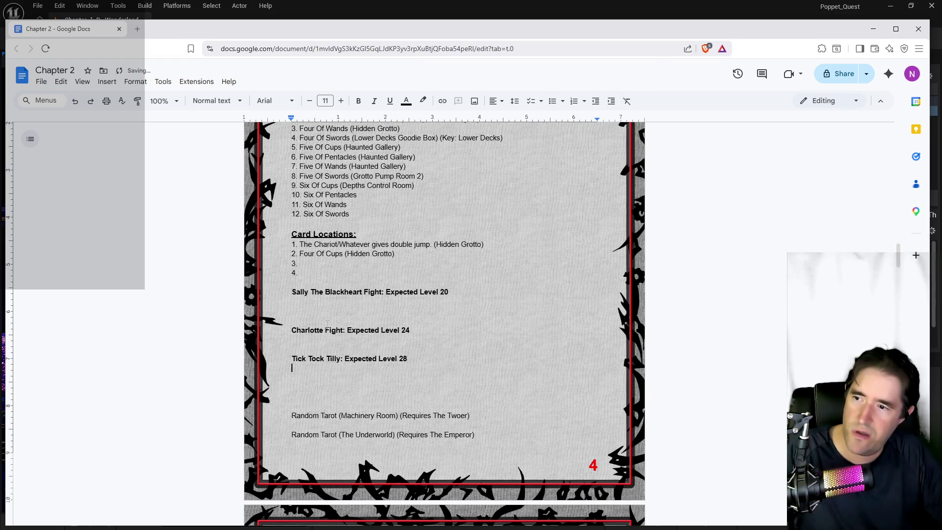
pyautogui.doubleClick(293, 339)
pyautogui.press('Left')
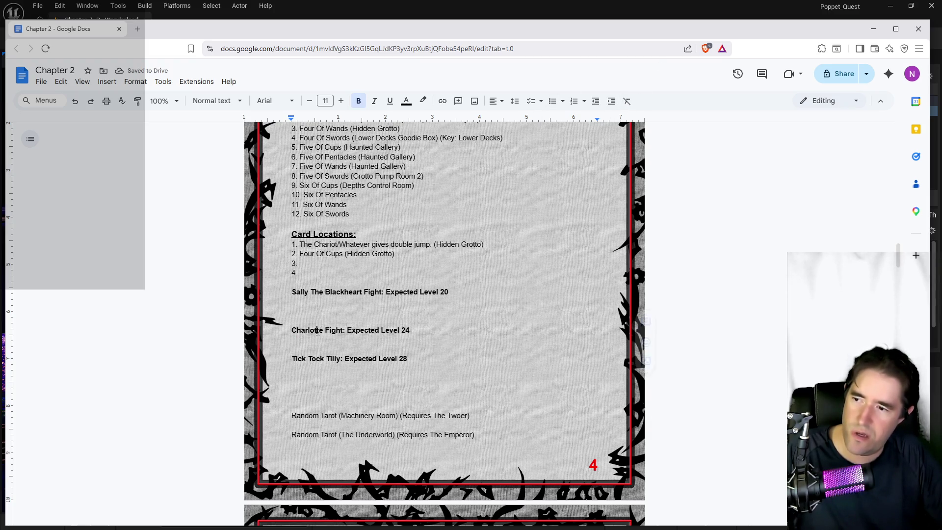
pyautogui.click(627, 101)
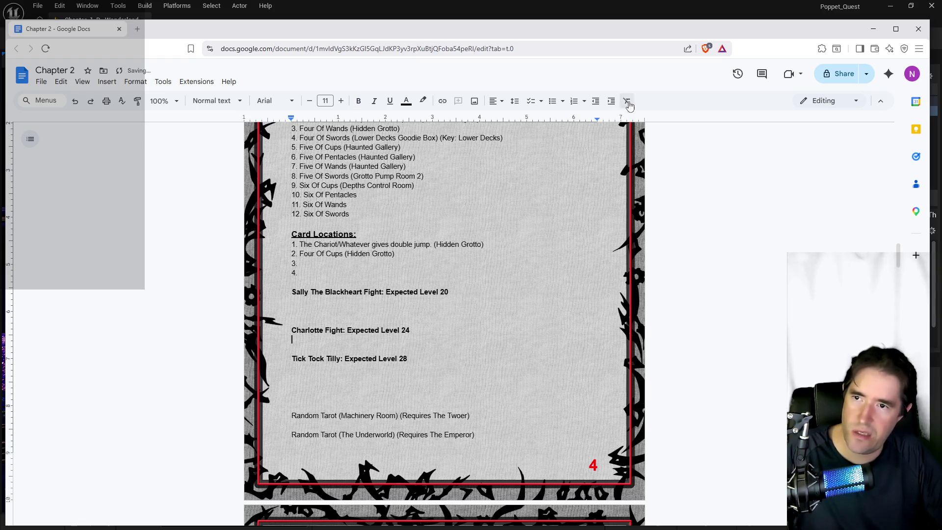
pyautogui.press('BackSpace')
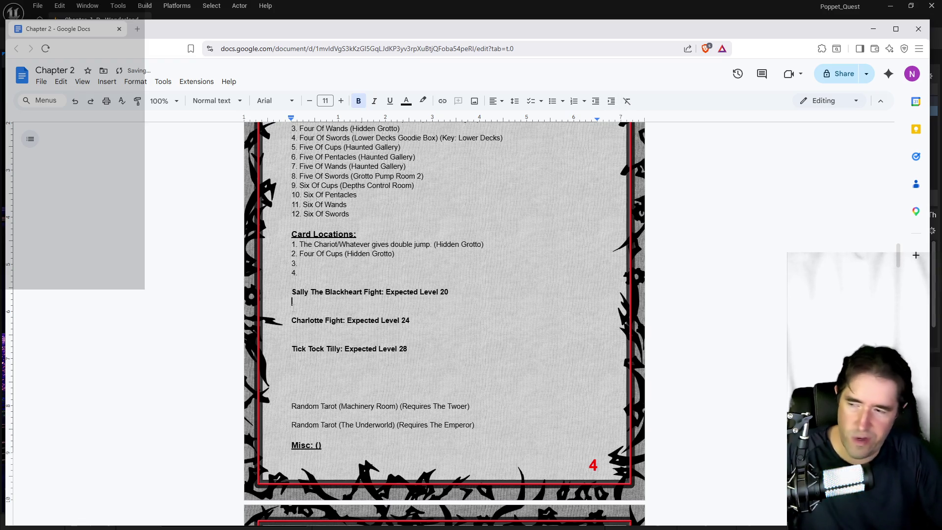
pyautogui.click(626, 101)
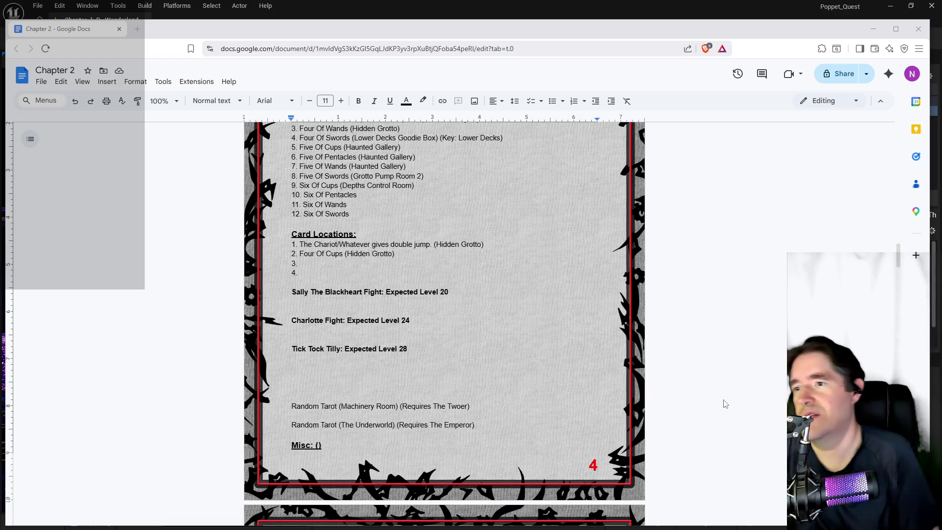
# Review the Chapter 2 Major and Minor tarot card lists, then focus the document for editing.
pyautogui.scroll(2, 493, 411)
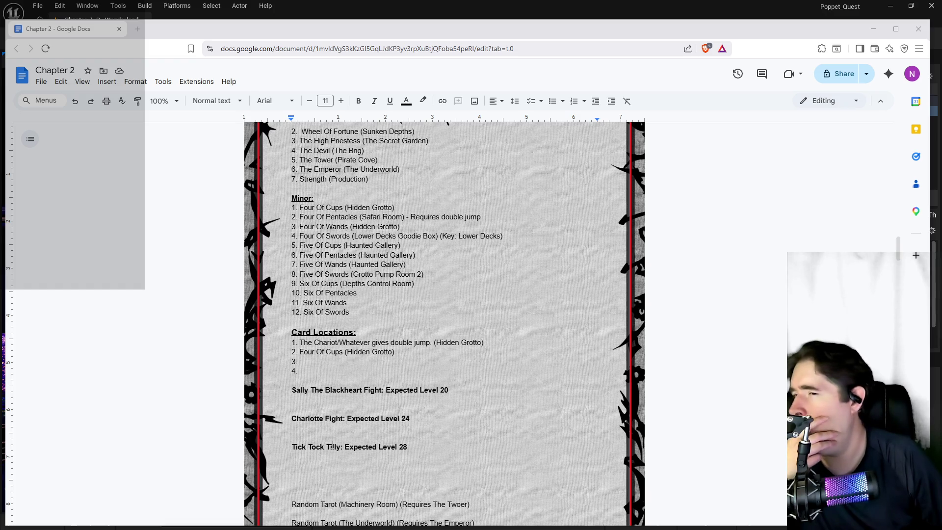
pyautogui.scroll(2, 333, 440)
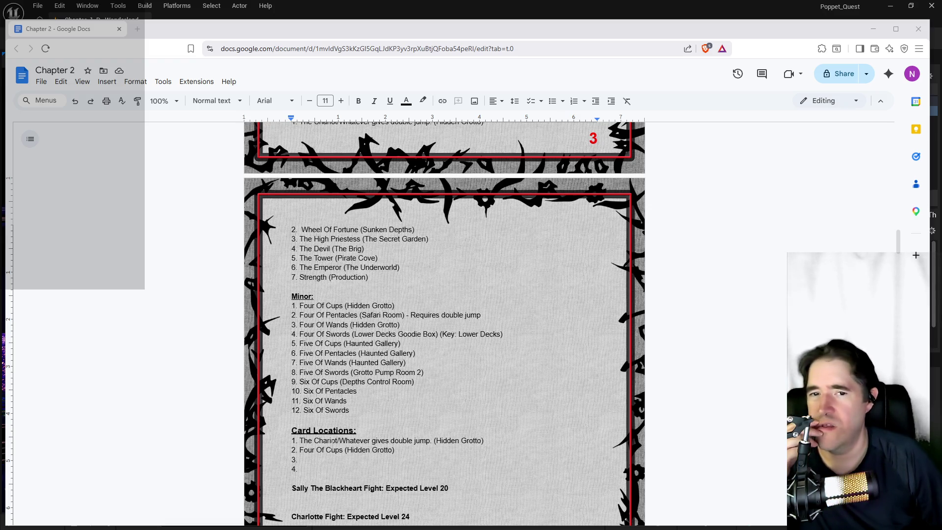
pyautogui.scroll(2, 333, 441)
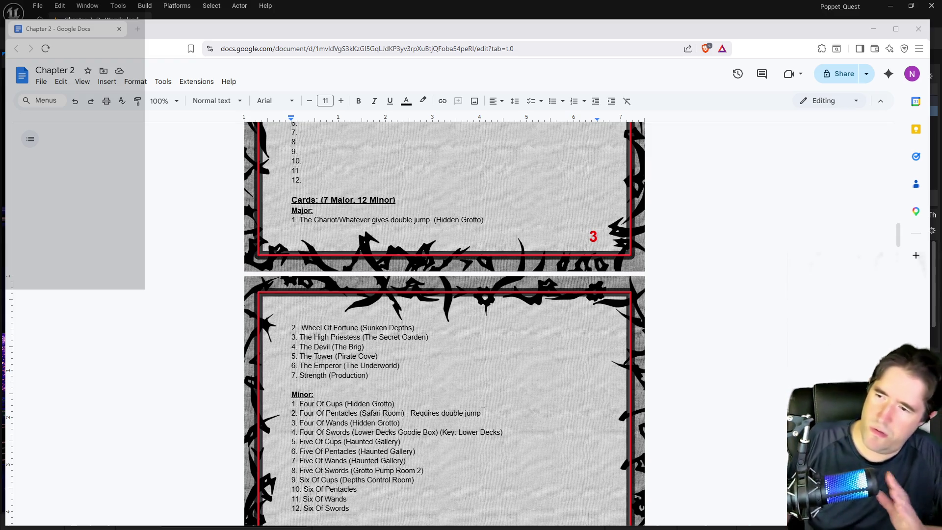
pyautogui.scroll(-1, 444, 324)
pyautogui.scroll(-1, 377, 353)
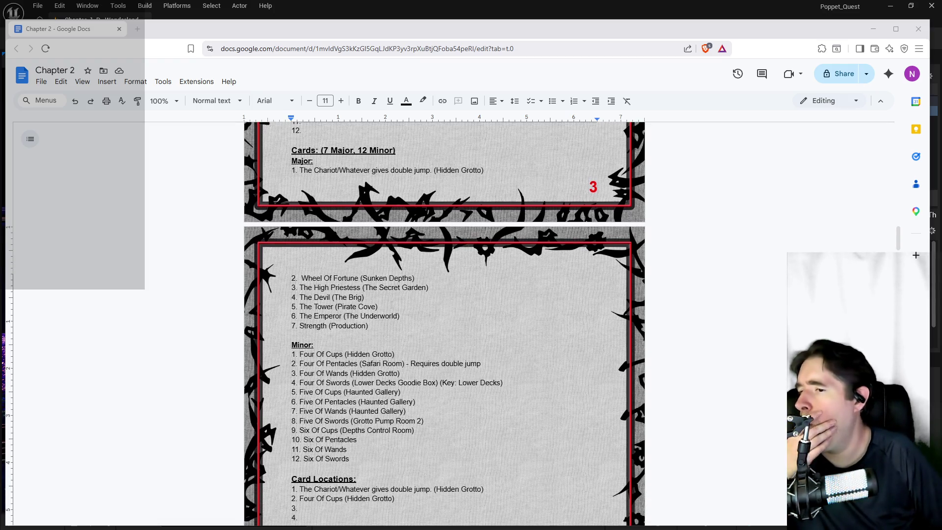
pyautogui.scroll(-1, 378, 353)
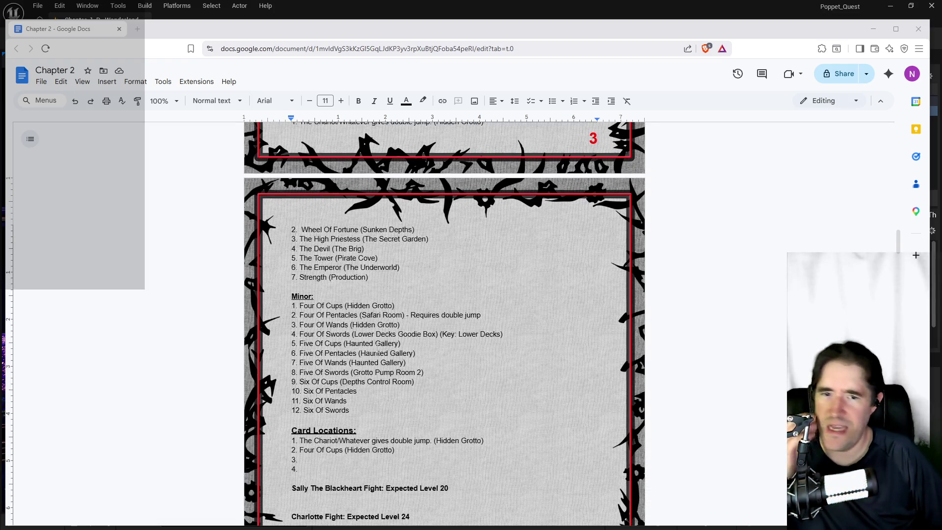
pyautogui.scroll(3, 378, 352)
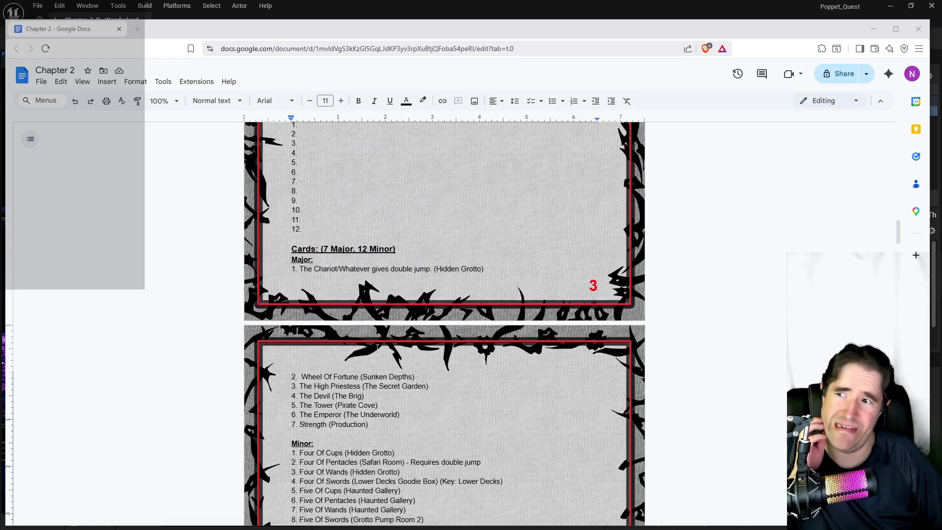
pyautogui.scroll(3, 377, 347)
pyautogui.scroll(-4, 377, 347)
pyautogui.scroll(-2, 377, 347)
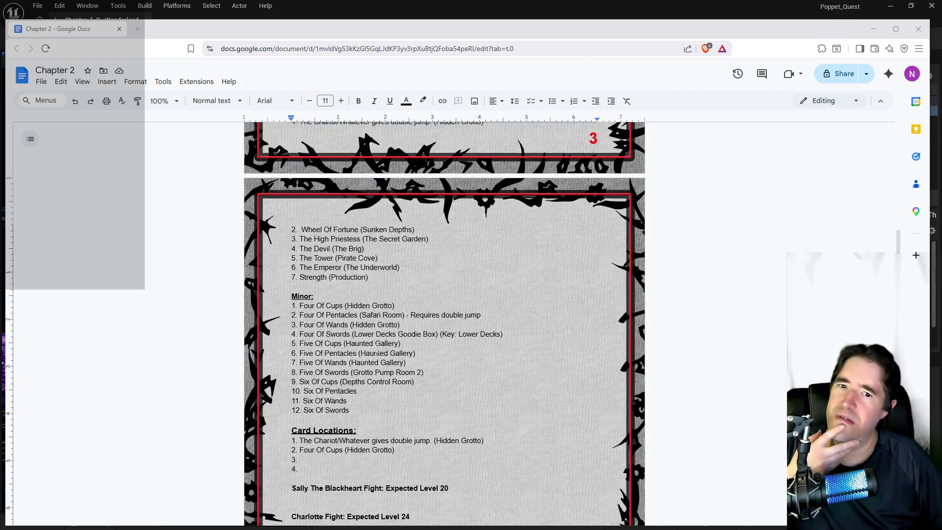
pyautogui.scroll(2, 377, 349)
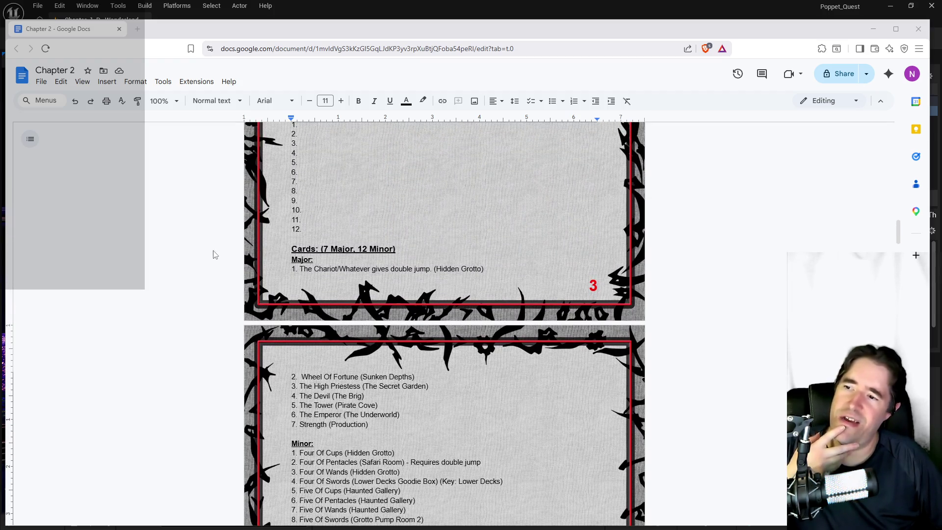
pyautogui.scroll(1, 352, 303)
pyautogui.scroll(-2, 352, 303)
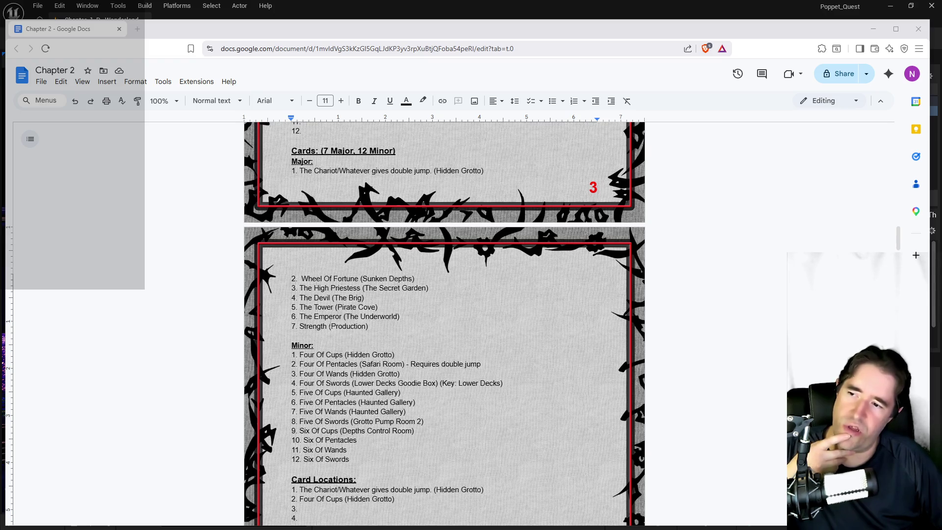
pyautogui.scroll(2, 328, 336)
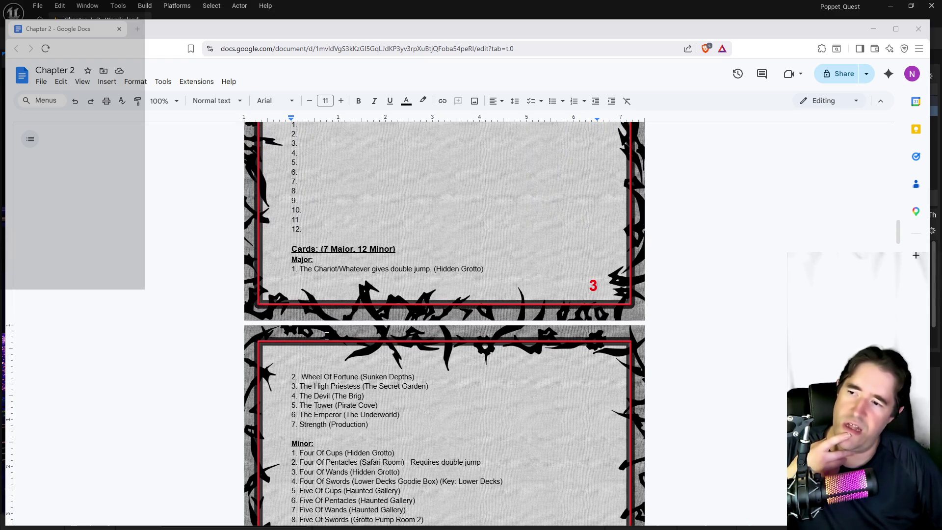
pyautogui.scroll(-2, 326, 336)
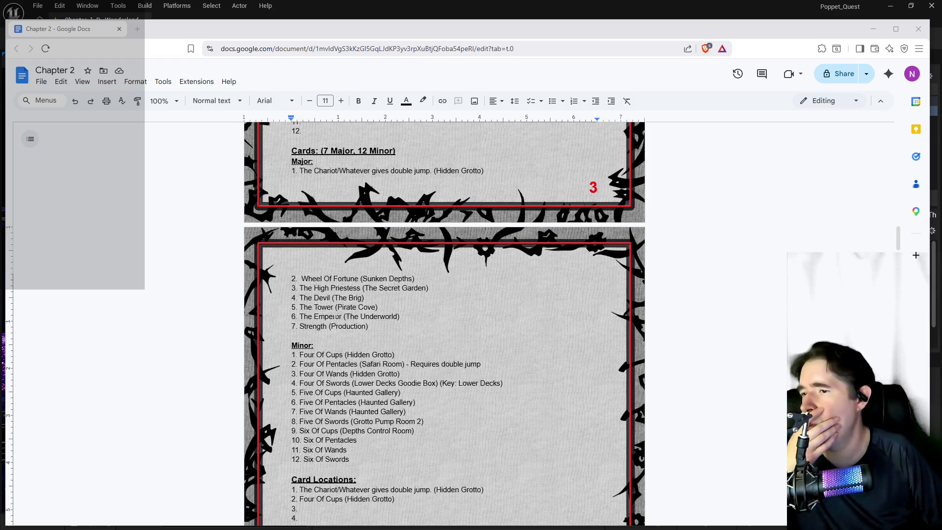
pyautogui.click(336, 307)
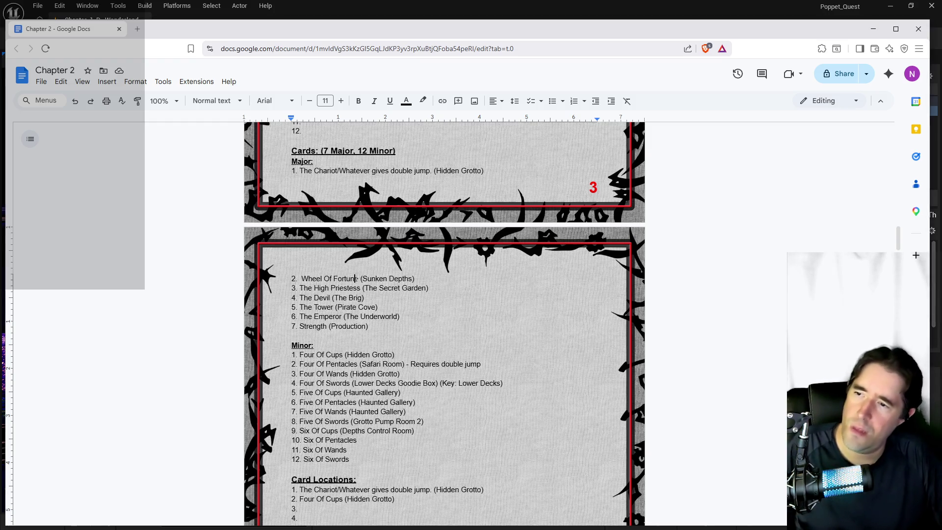
# Move Strength from Major item 7 into item 2, replacing Wheel Of Fortune.
pyautogui.moveTo(327, 326); pyautogui.dragTo(300, 326)
pyautogui.hotkey('ctrl', 'c')
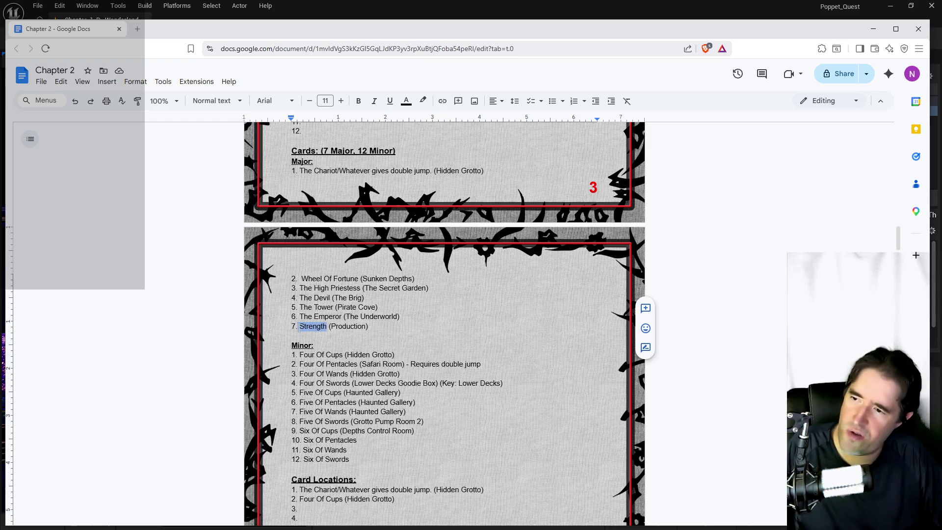
pyautogui.press('BackSpace')
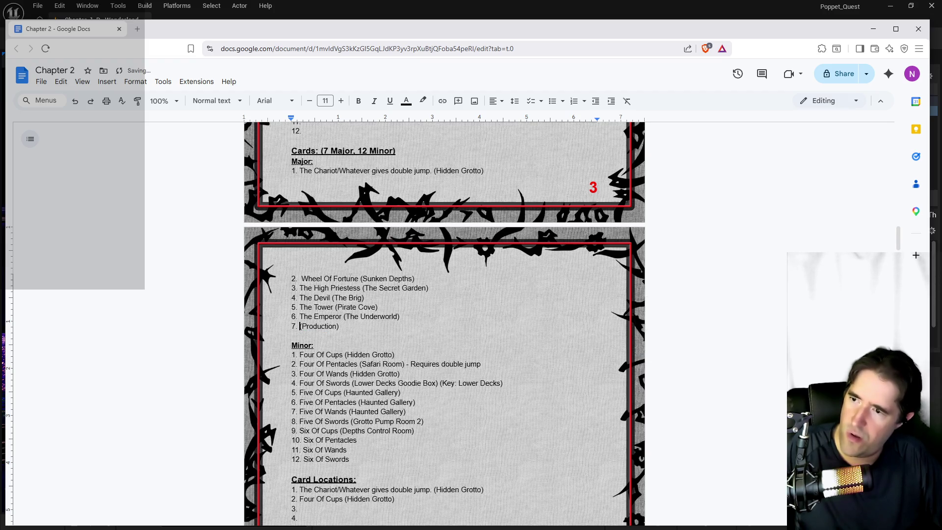
pyautogui.hotkey('ctrl', 'v')
pyautogui.moveTo(359, 278); pyautogui.dragTo(302, 278)
pyautogui.press('BackSpace')
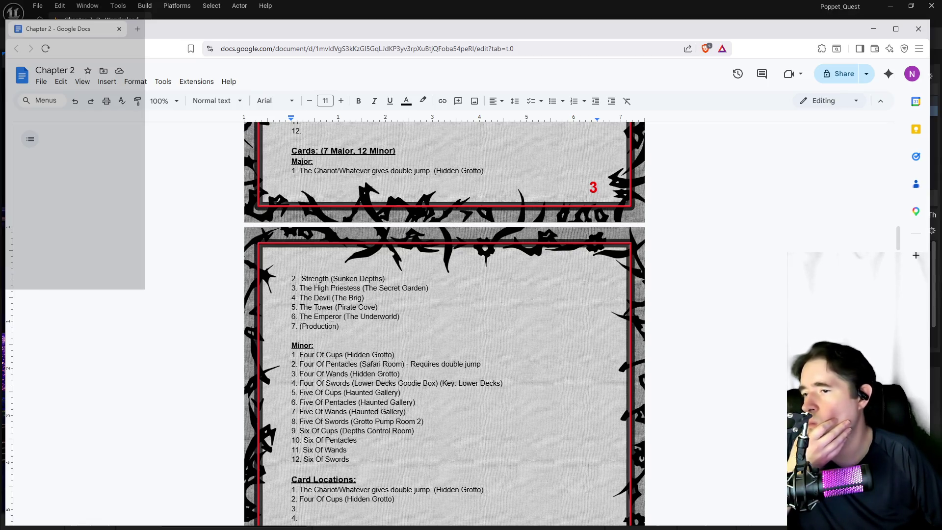
# Enter Wheel Of Fortune in item 7 and change its location from Production to Anniezon's.
pyautogui.click(364, 297)
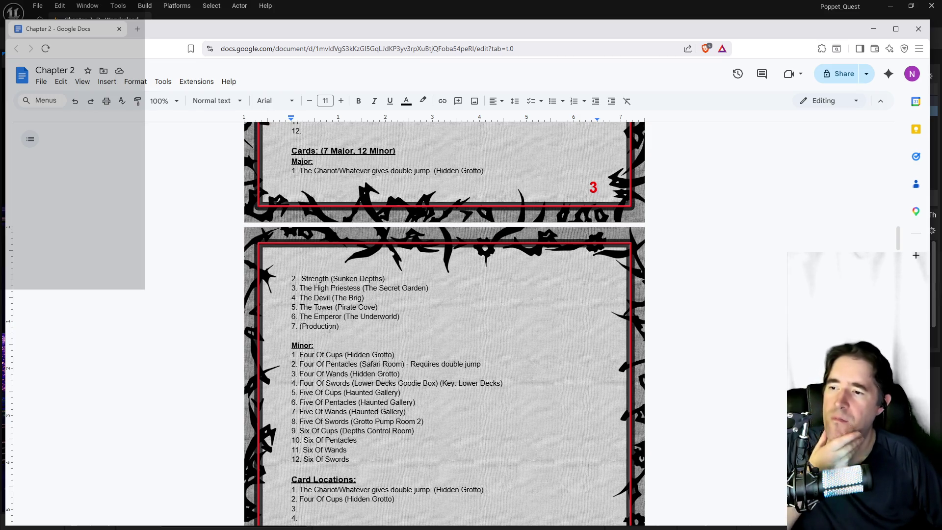
pyautogui.scroll(-2, 308, 327)
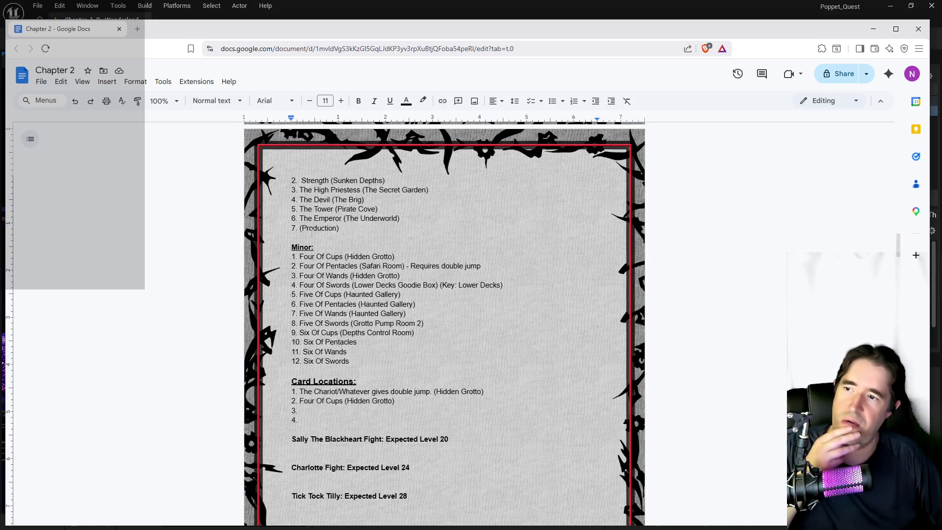
pyautogui.write('Wheel Of Fortune')
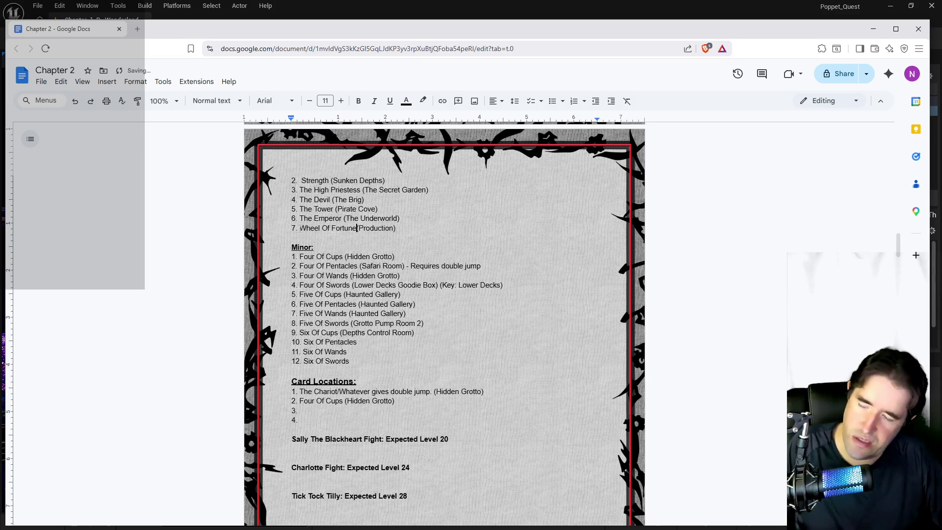
pyautogui.moveTo(359, 229); pyautogui.dragTo(396, 229)
pyautogui.write('A')
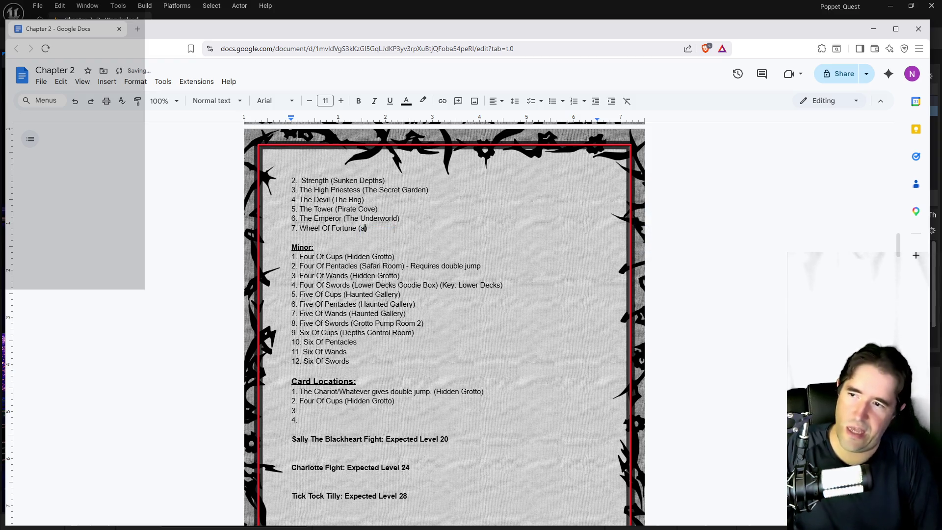
pyautogui.write("nniezon's")
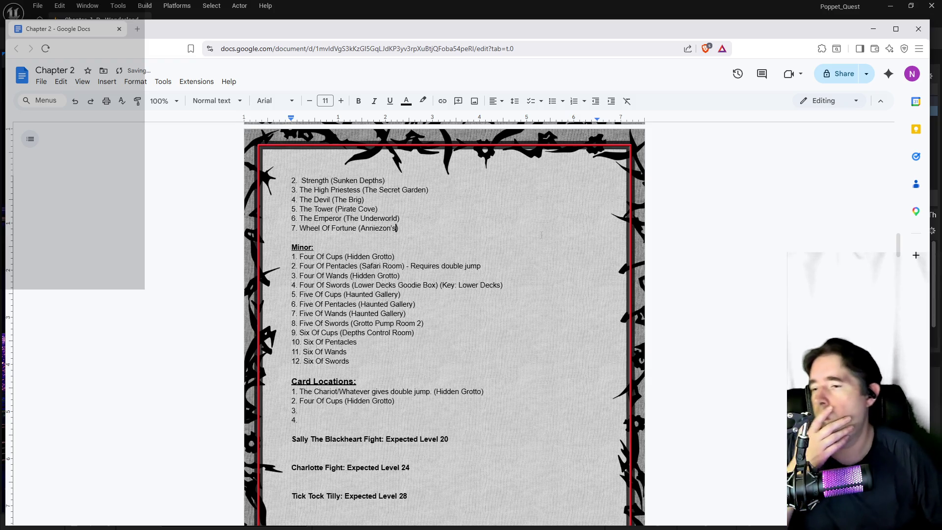
pyautogui.hotkey('alt', 'Tab')
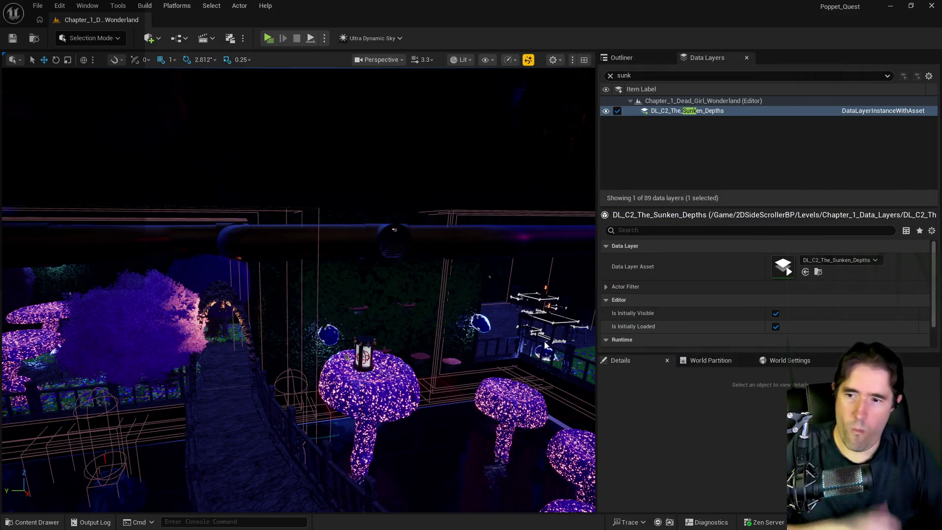
# Swap the Sunken Depths tarot card collectible's mesh from Wheel of Fortune to the Strength card.
pyautogui.moveTo(446, 360)
pyautogui.mouseDown()
pyautogui.moveTo(252, 414)
pyautogui.moveTo(221, 380)
pyautogui.moveTo(282, 507)
pyautogui.moveTo(287, 108)
pyautogui.mouseUp()
pyautogui.moveTo(366, 346)
pyautogui.mouseDown()
pyautogui.moveTo(362, 314)
pyautogui.moveTo(366, 346)
pyautogui.moveTo(325, 340)
pyautogui.mouseUp()
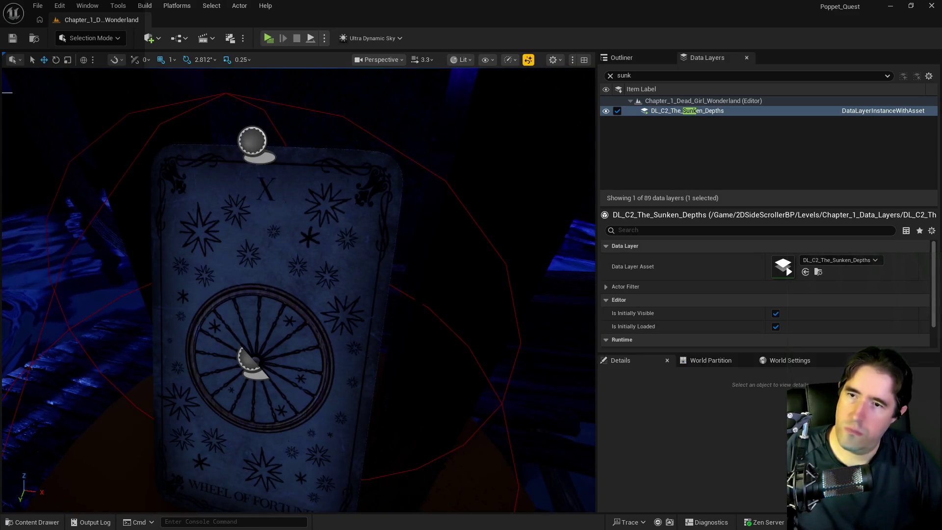
pyautogui.click(322, 340)
pyautogui.scroll(-3, 748, 473)
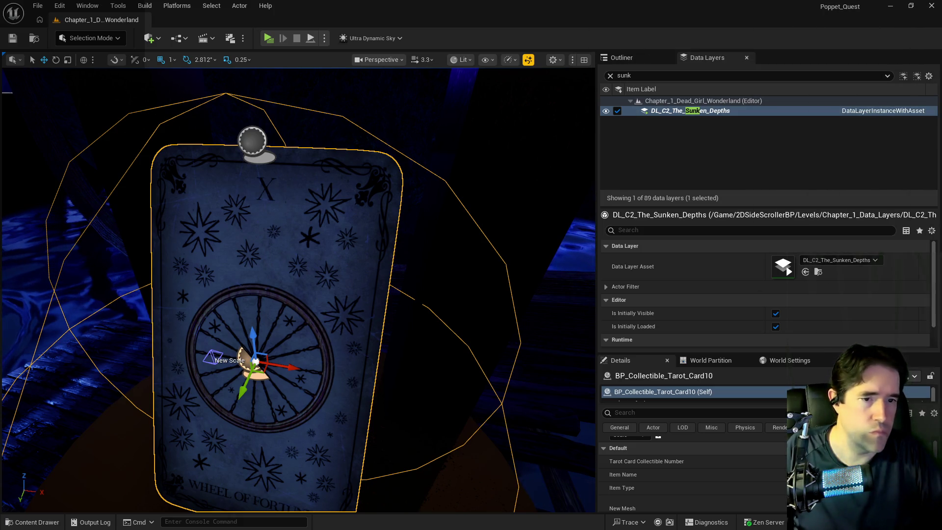
pyautogui.doubleClick(840, 474)
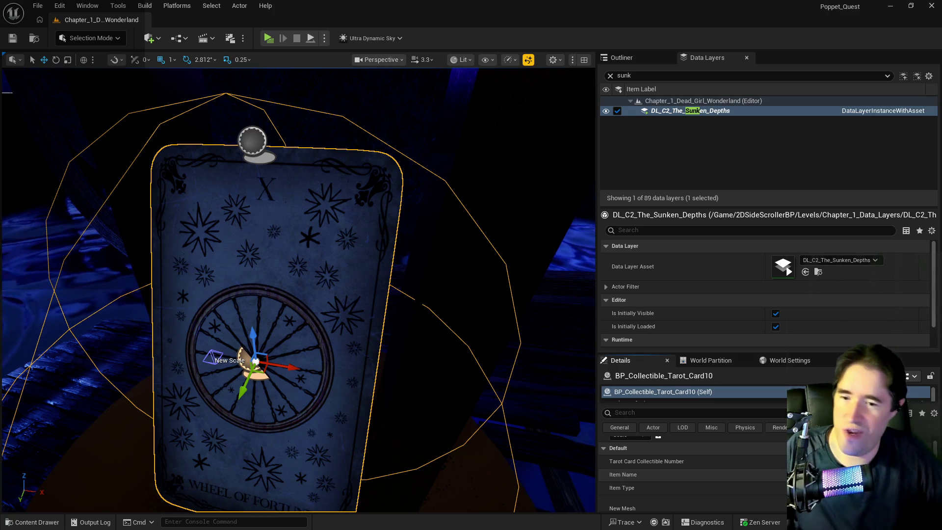
pyautogui.scroll(-2, 692, 471)
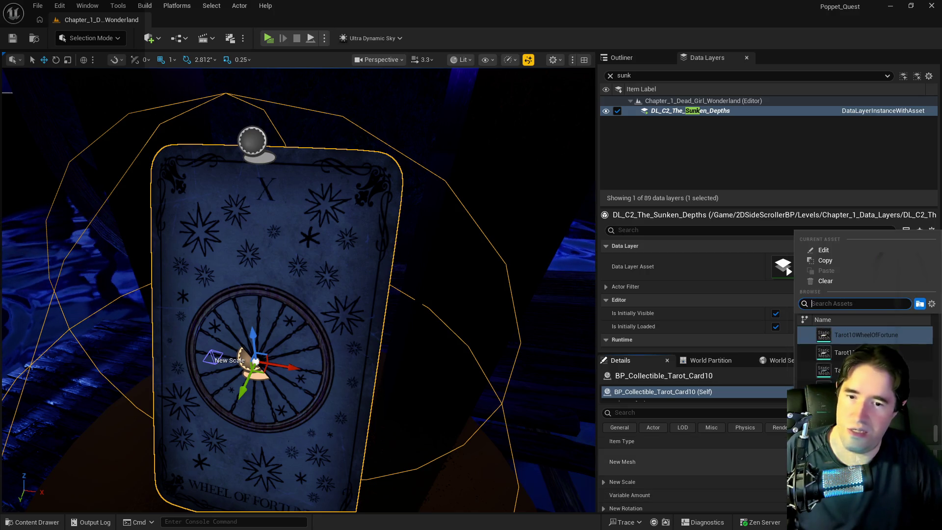
pyautogui.click(834, 466)
pyautogui.write('stren')
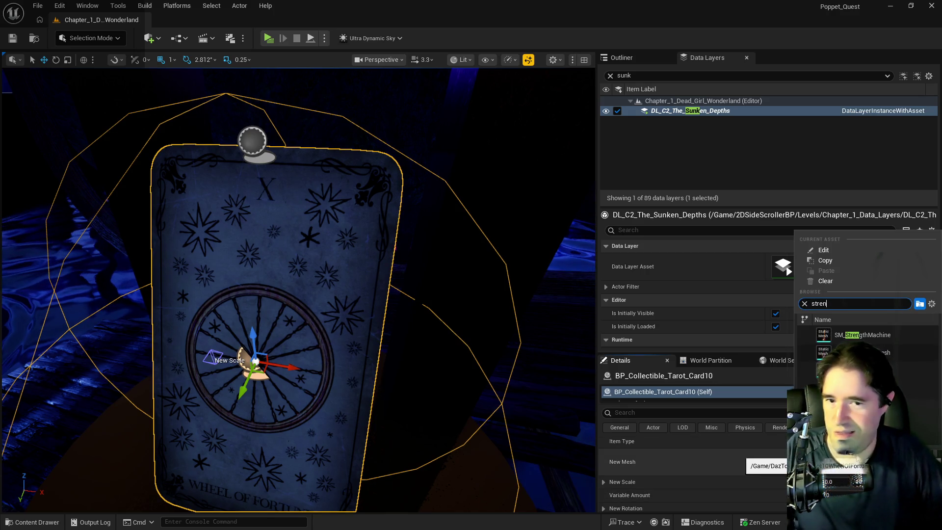
pyautogui.click(864, 370)
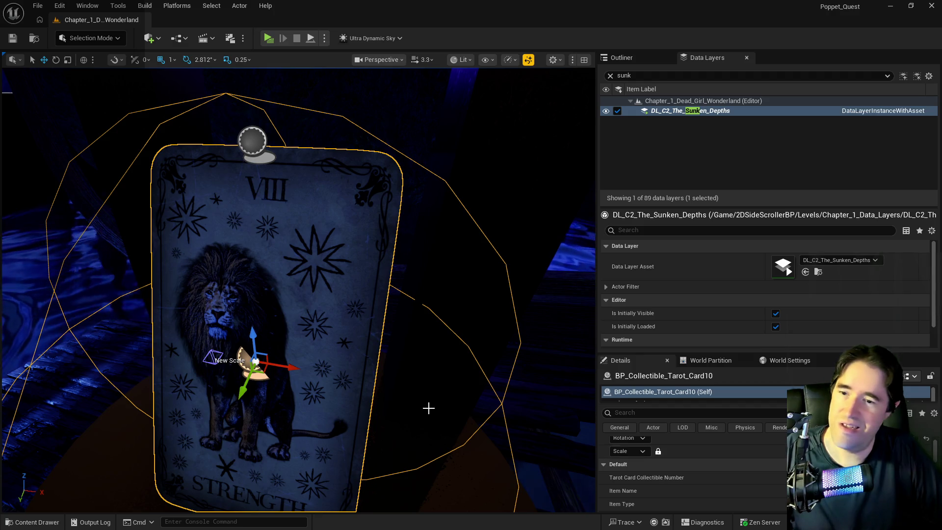
# Move the view to Anniezon's shop and select the BP_Collectible_Tarot_Card11 collectible.
pyautogui.scroll(-5, 298, 289)
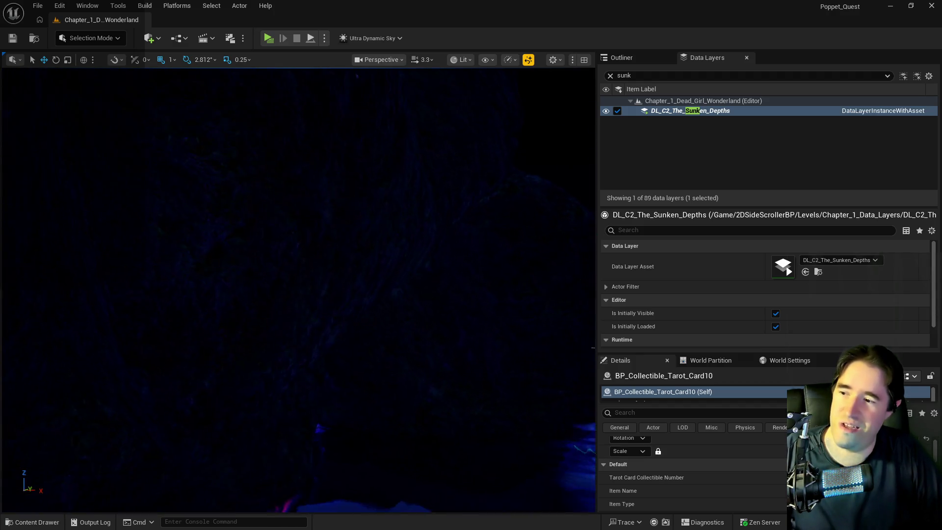
pyautogui.scroll(10, 298, 289)
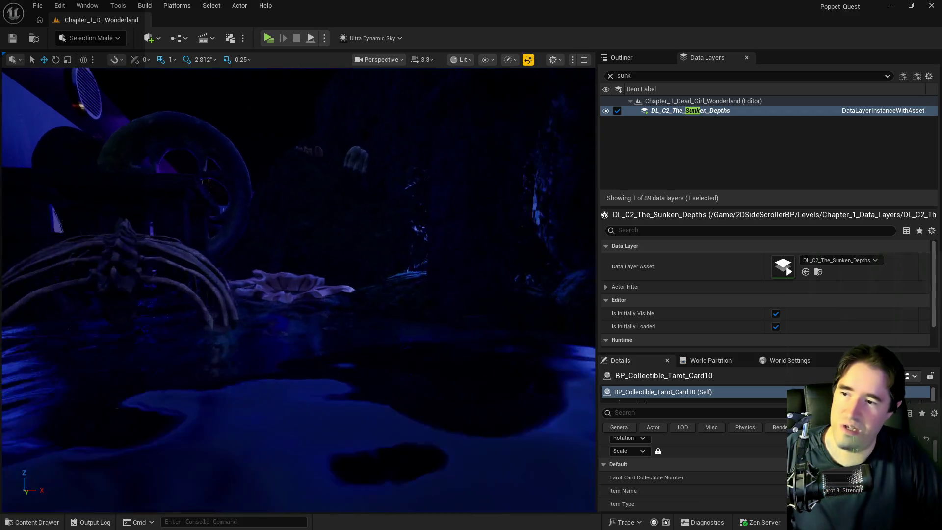
pyautogui.scroll(10, 298, 290)
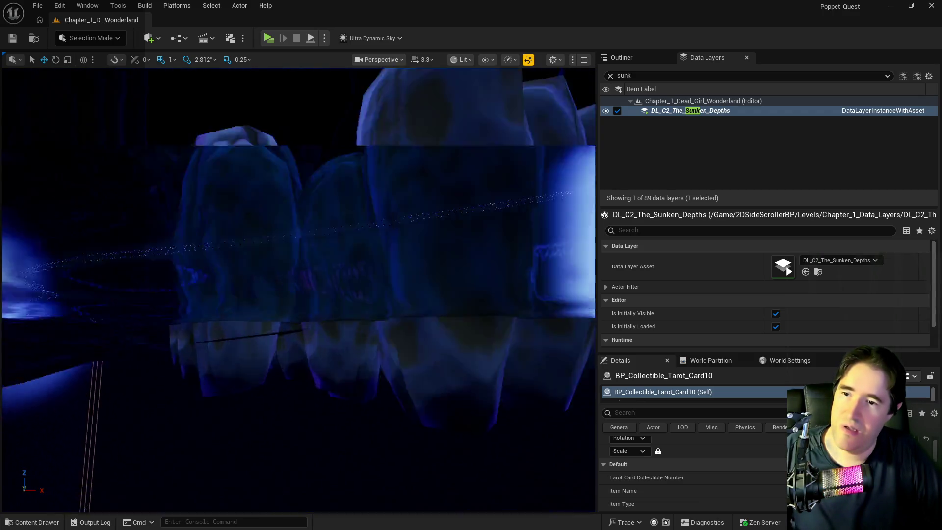
pyautogui.scroll(10, 298, 289)
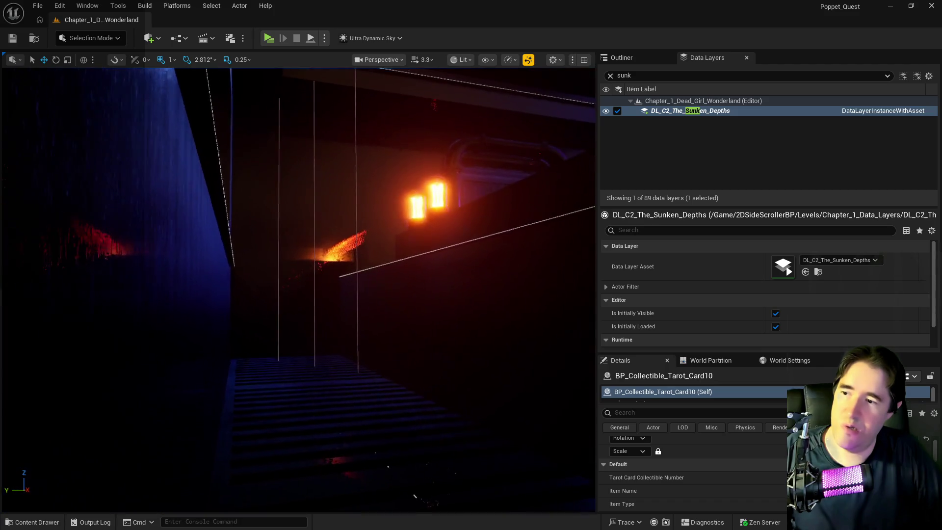
pyautogui.scroll(10, 299, 289)
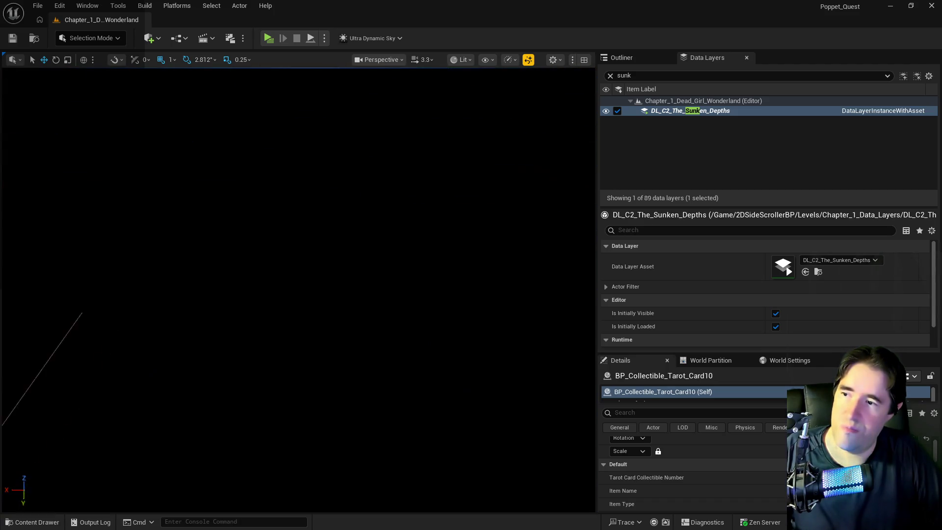
pyautogui.scroll(10, 298, 290)
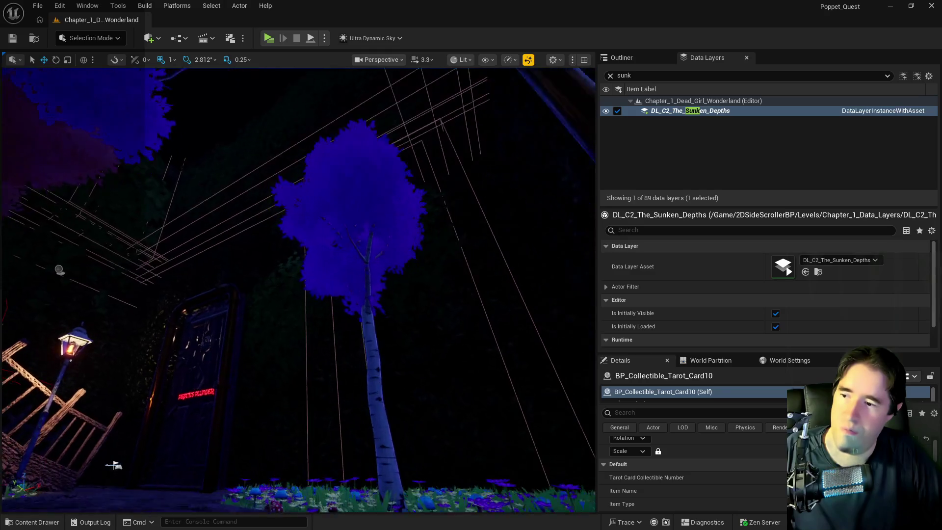
pyautogui.scroll(10, 536, 306)
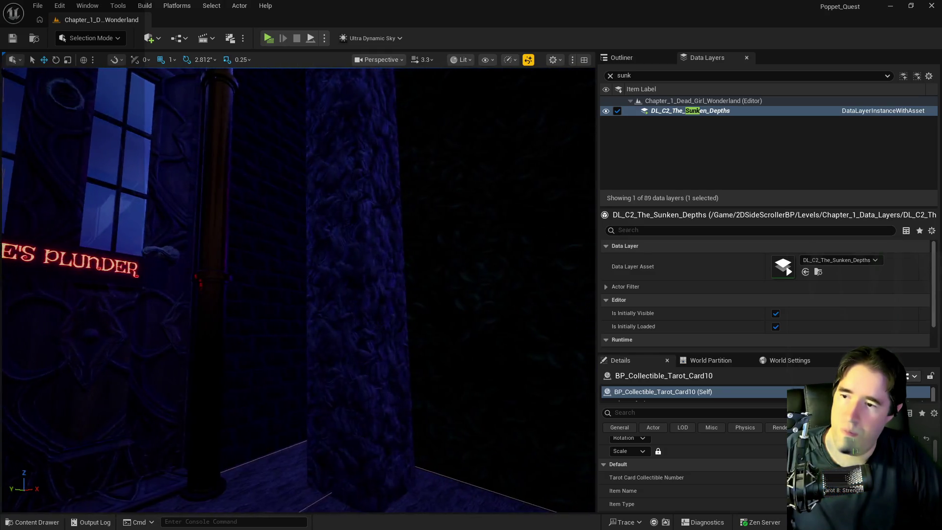
pyautogui.scroll(10, 298, 289)
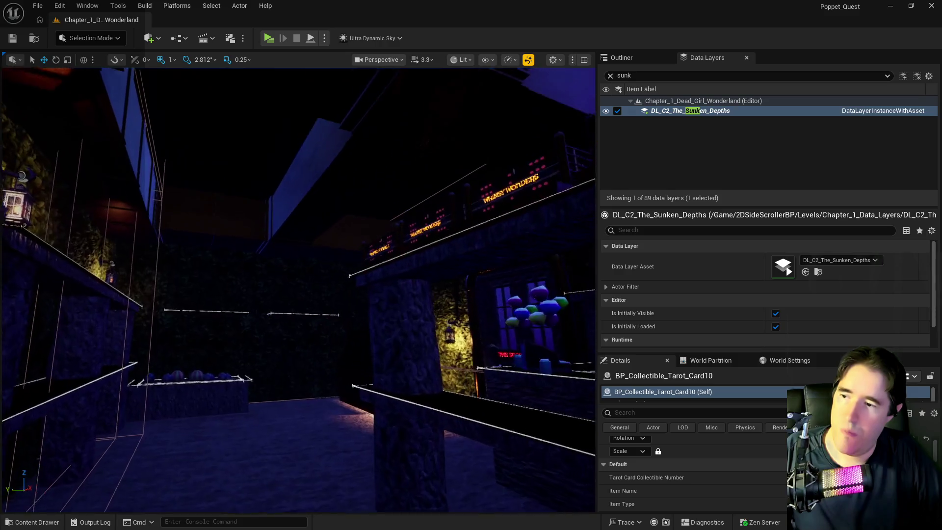
pyautogui.scroll(8, 298, 289)
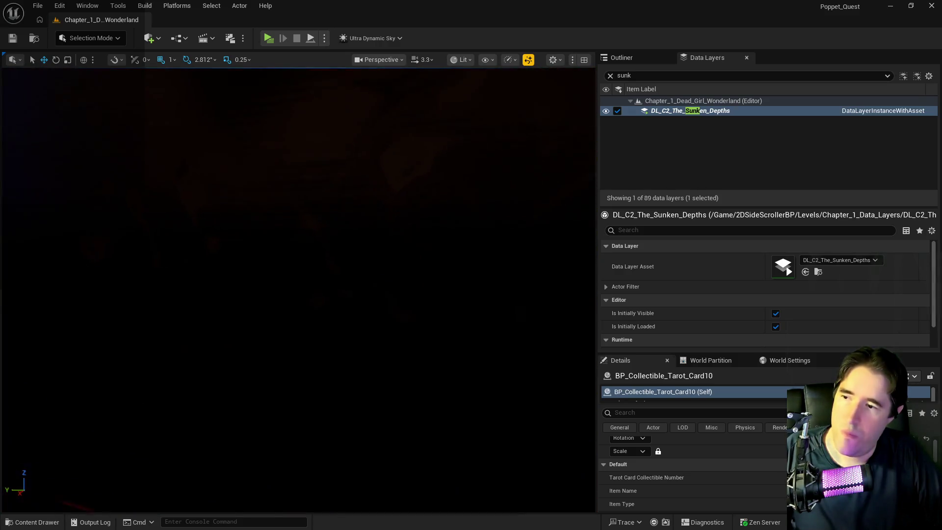
pyautogui.click(132, 260)
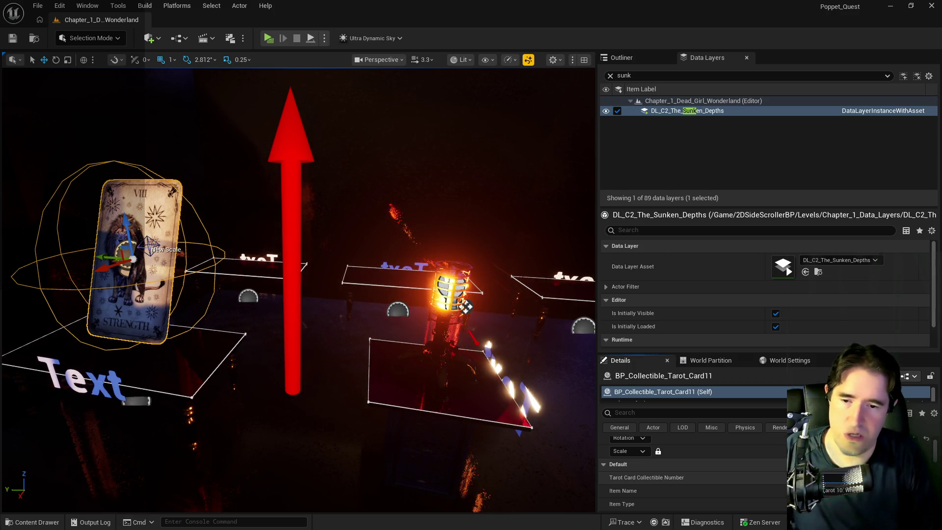
# Set BP_Collectible_Tarot_Card11's New Mesh to Tarot10WheelOfFortune, found by searching 'wheel of for'.
pyautogui.scroll(-2, 692, 471)
pyautogui.scroll(-3, 692, 471)
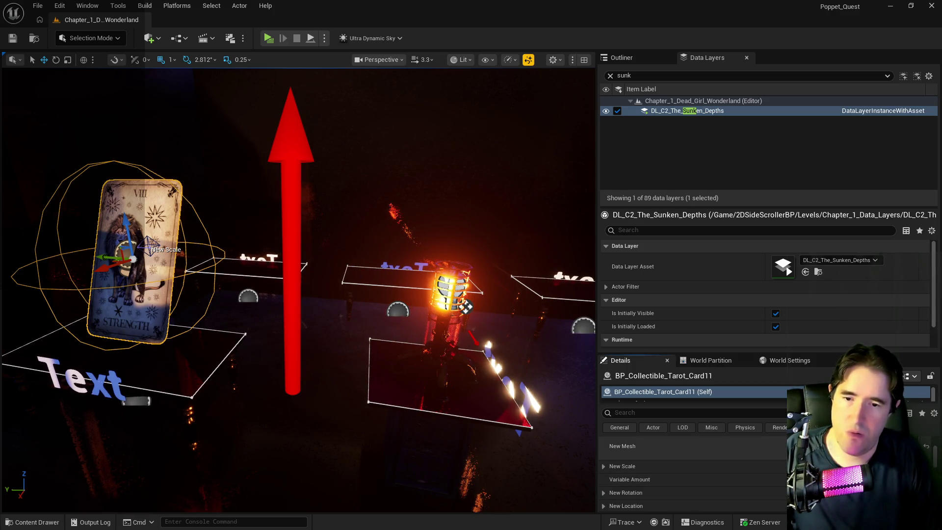
pyautogui.click(864, 446)
pyautogui.write('whee')
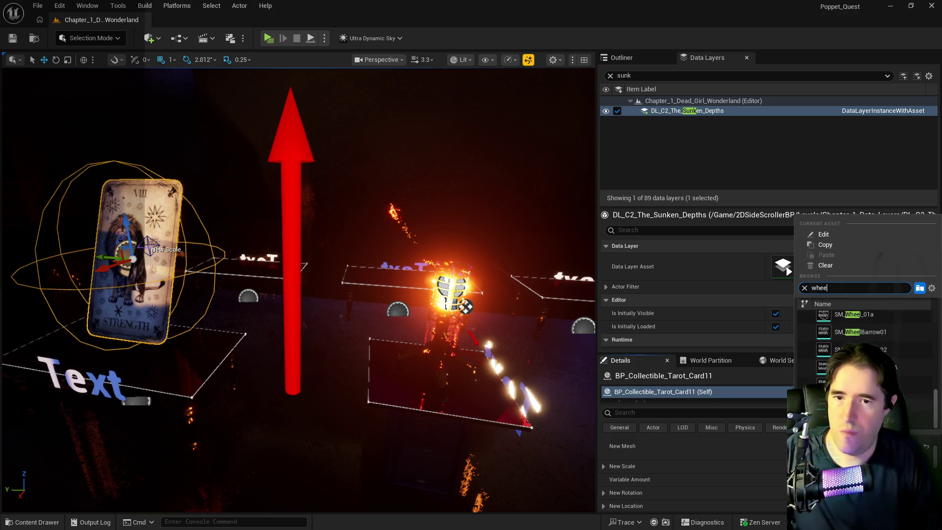
pyautogui.write('l of for')
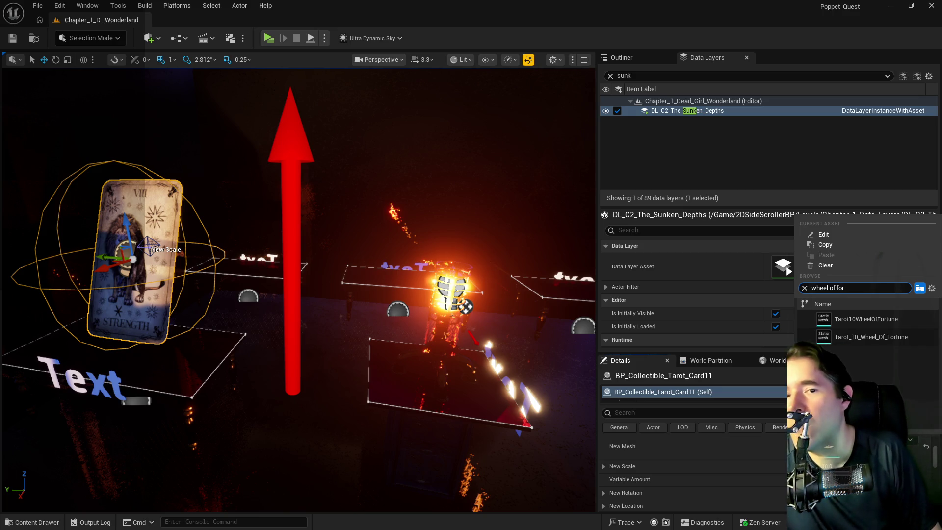
pyautogui.click(835, 320)
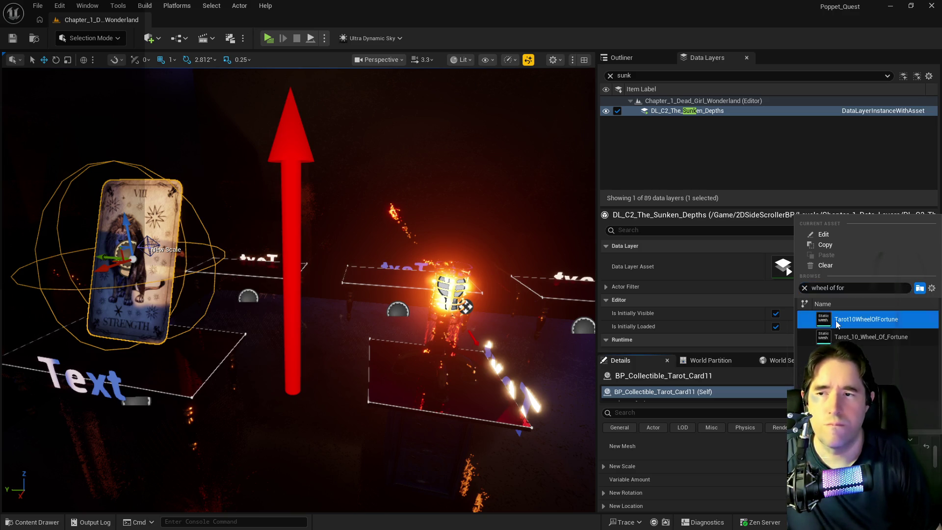
pyautogui.moveTo(295, 295)
pyautogui.mouseDown()
pyautogui.moveTo(245, 246)
pyautogui.moveTo(176, 257)
pyautogui.mouseUp()
pyautogui.scroll(5, 454, 393)
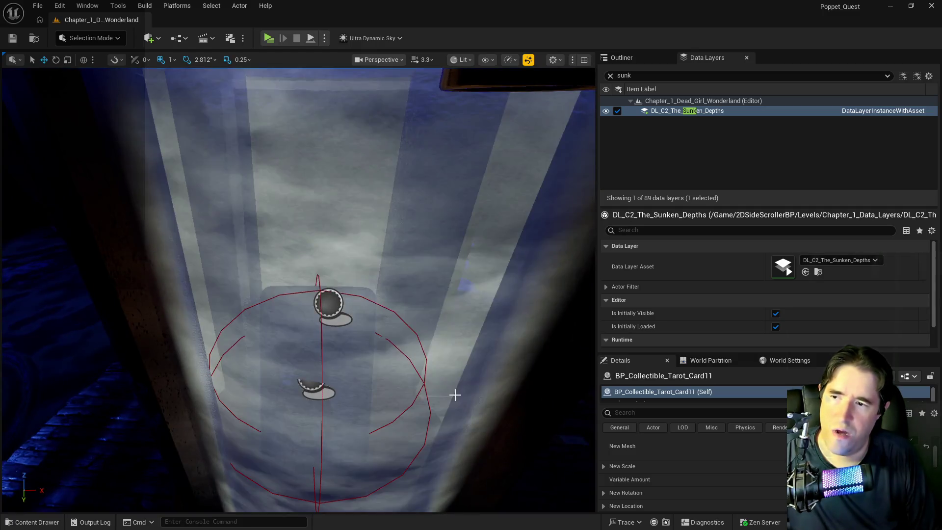
# Playtest by walking the character in and out of Pirate's Plunder past the robot shopkeeper, then stop.
pyautogui.click(454, 393)
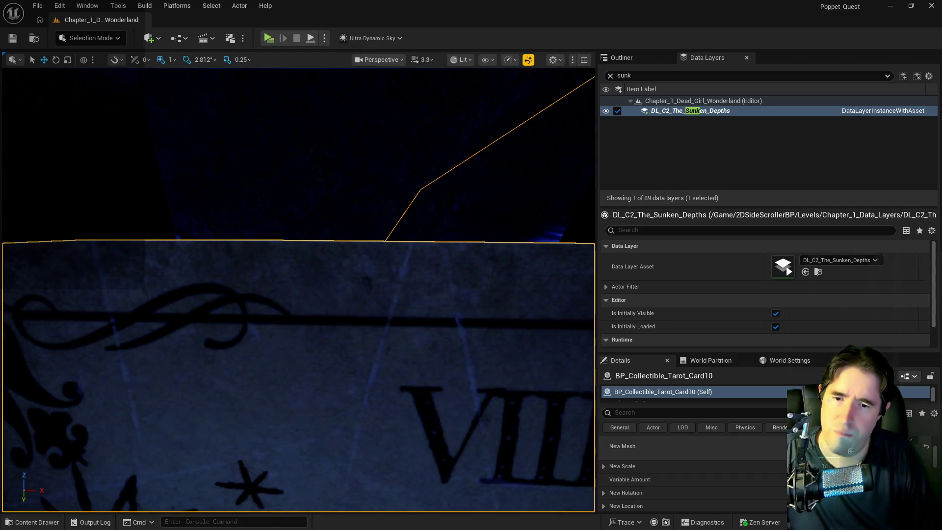
pyautogui.moveTo(454, 393)
pyautogui.mouseDown()
pyautogui.moveTo(411, 290)
pyautogui.moveTo(383, 270)
pyautogui.moveTo(294, 253)
pyautogui.moveTo(266, 49)
pyautogui.mouseUp()
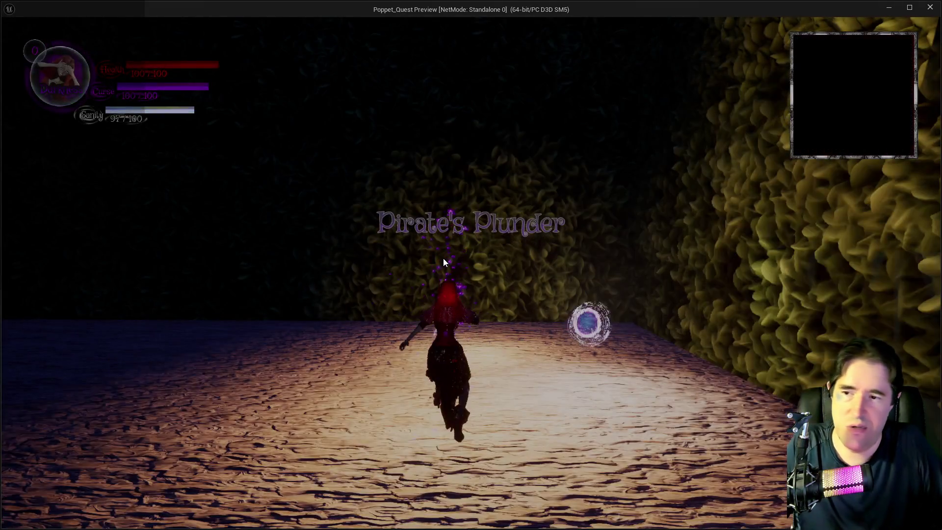
pyautogui.press('w')
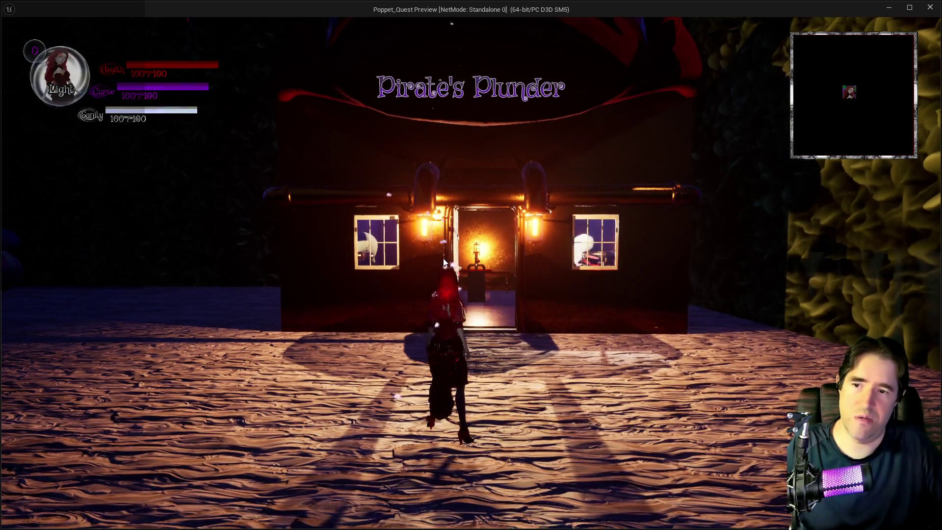
pyautogui.press('w')
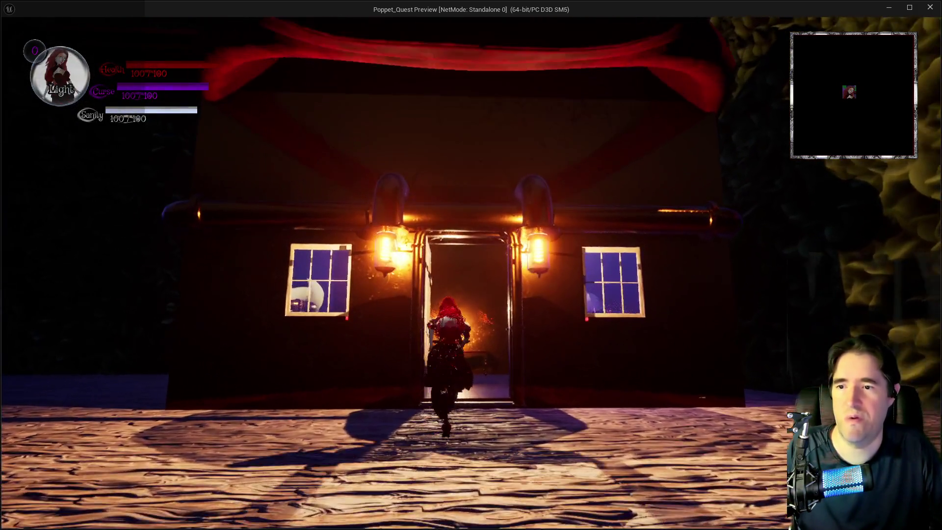
pyautogui.press('w')
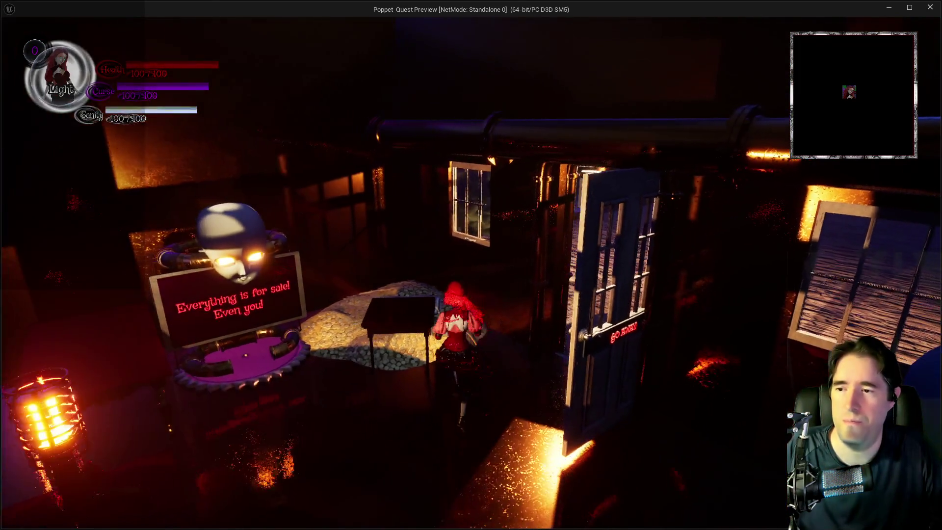
pyautogui.press('w')
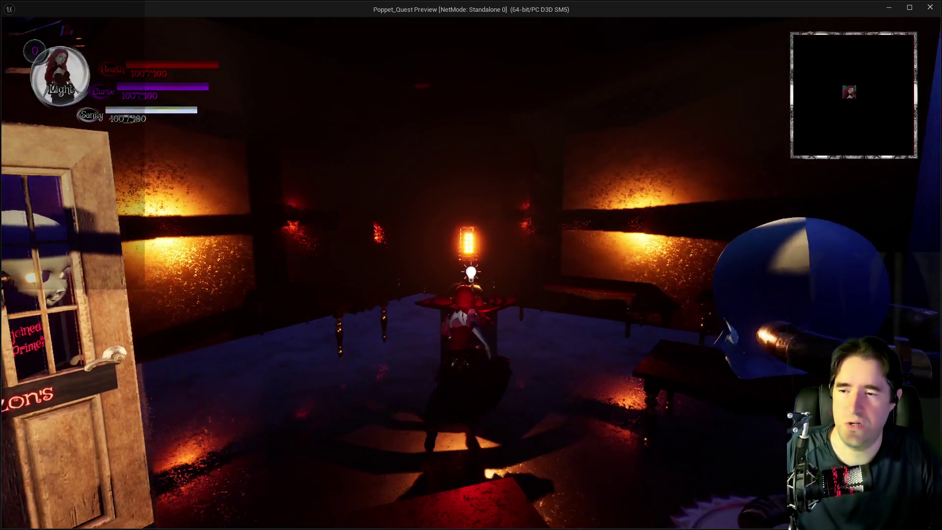
pyautogui.press('w')
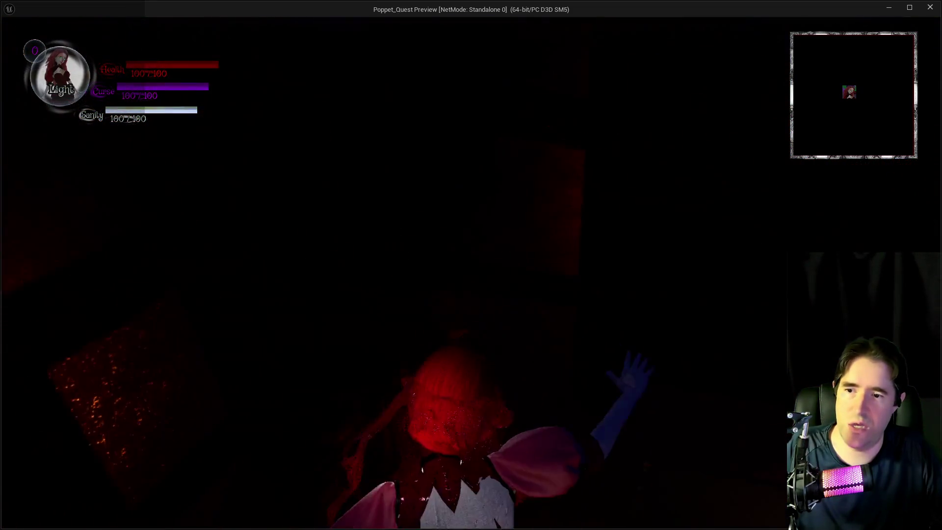
pyautogui.press('w')
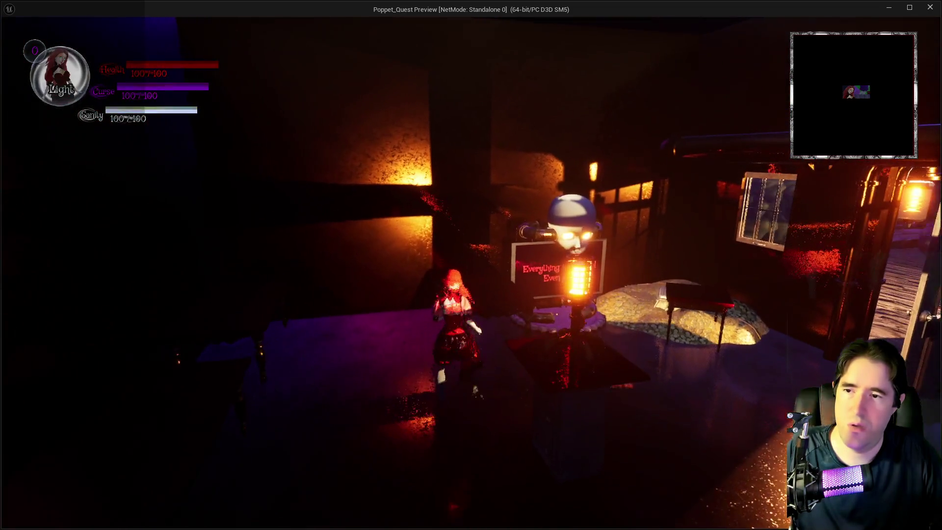
pyautogui.press('w')
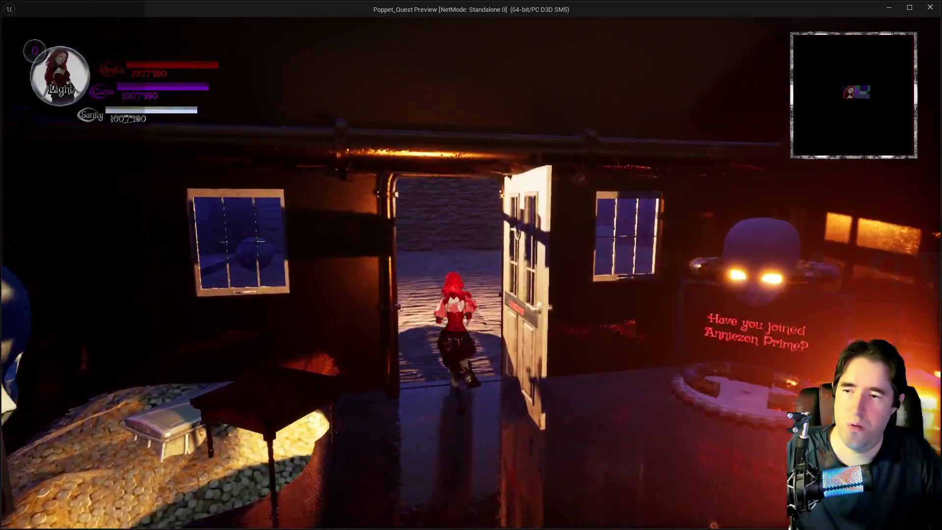
pyautogui.press('w')
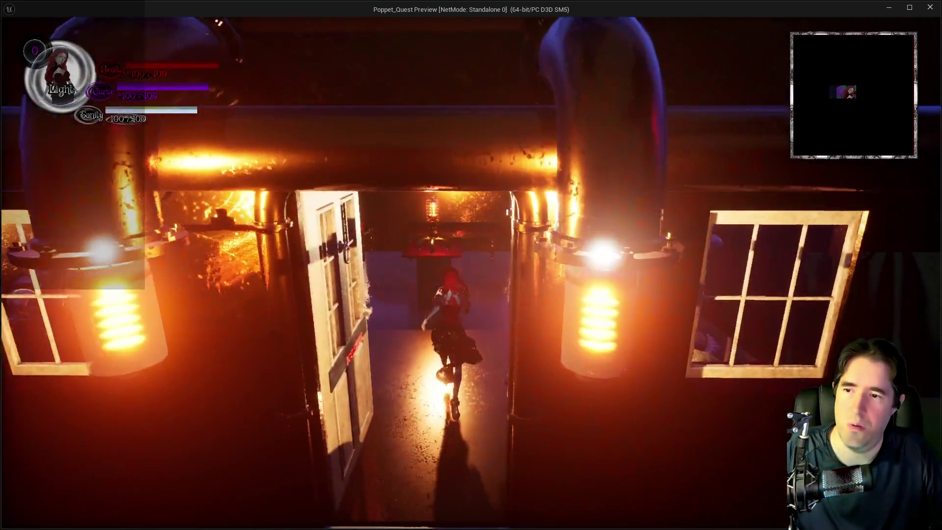
pyautogui.press('w')
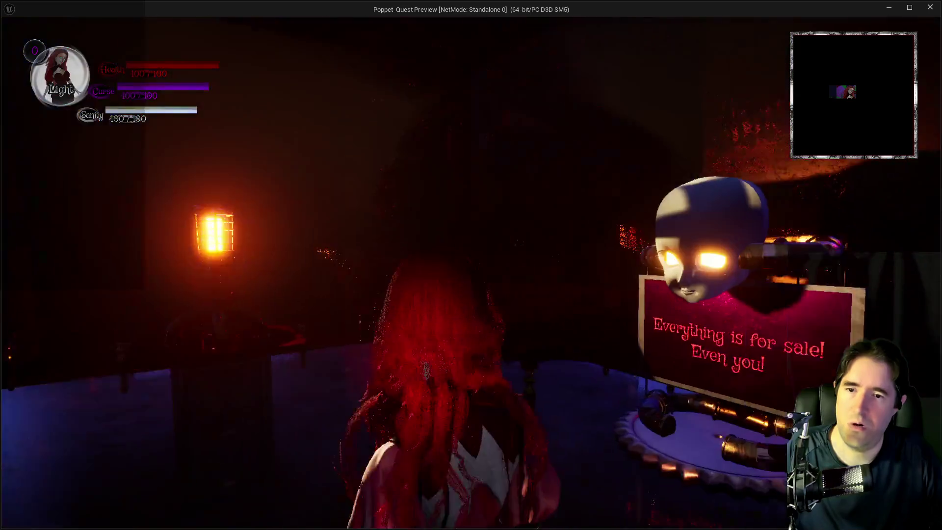
pyautogui.press('Escape')
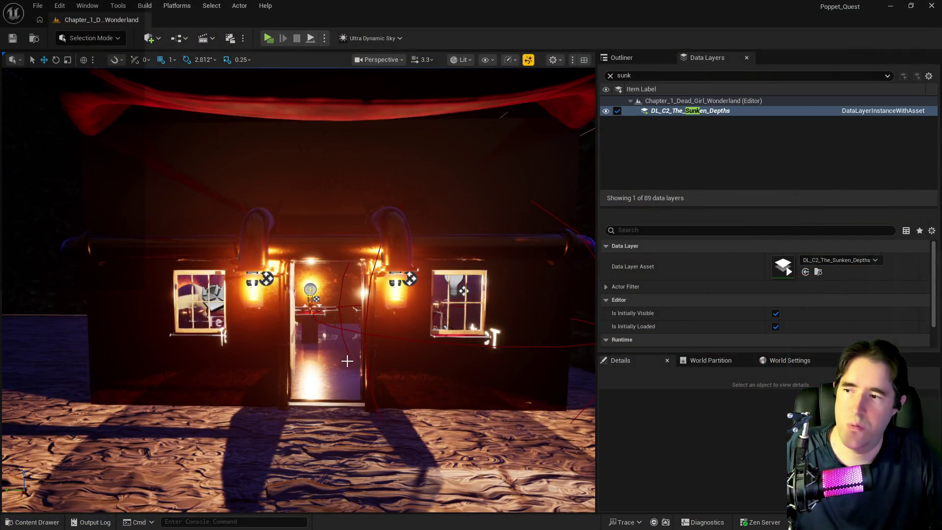
# Add the Tarot_Card11 collectible to the DL_C2_Pirates_Plunder data layer.
pyautogui.hotkey('ctrl', 'w')
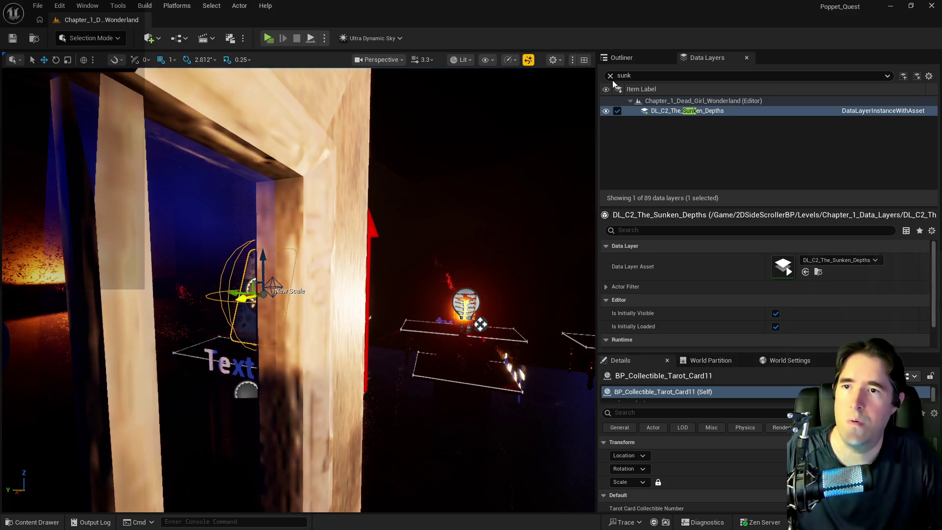
pyautogui.click(610, 76)
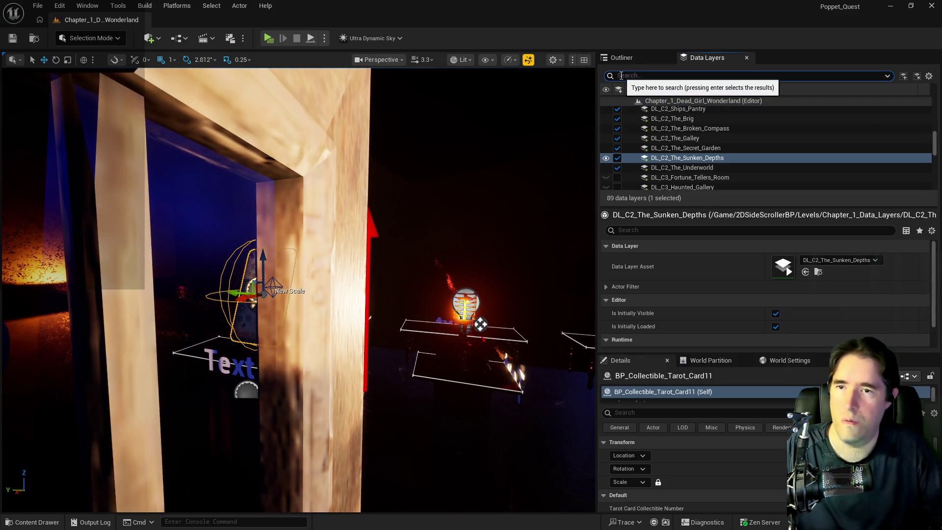
pyautogui.write('pir')
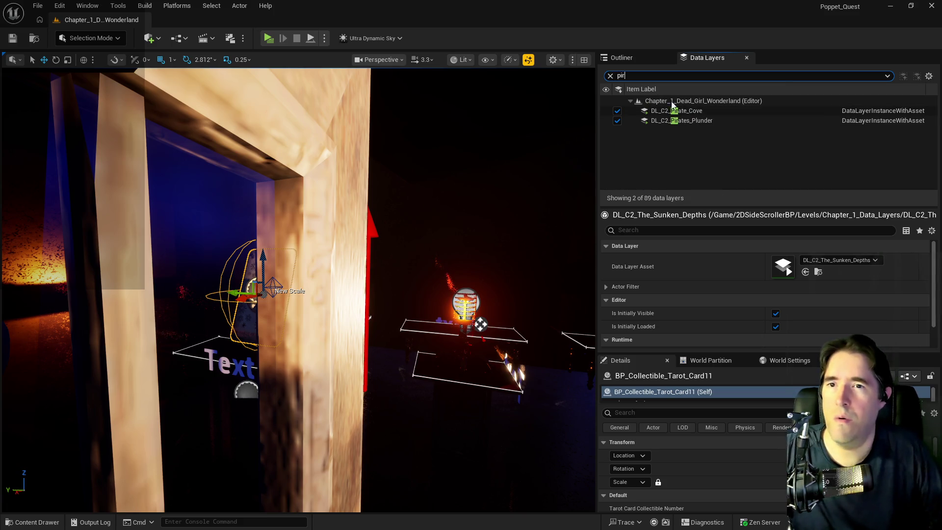
pyautogui.rightClick(679, 119)
pyautogui.click(711, 210)
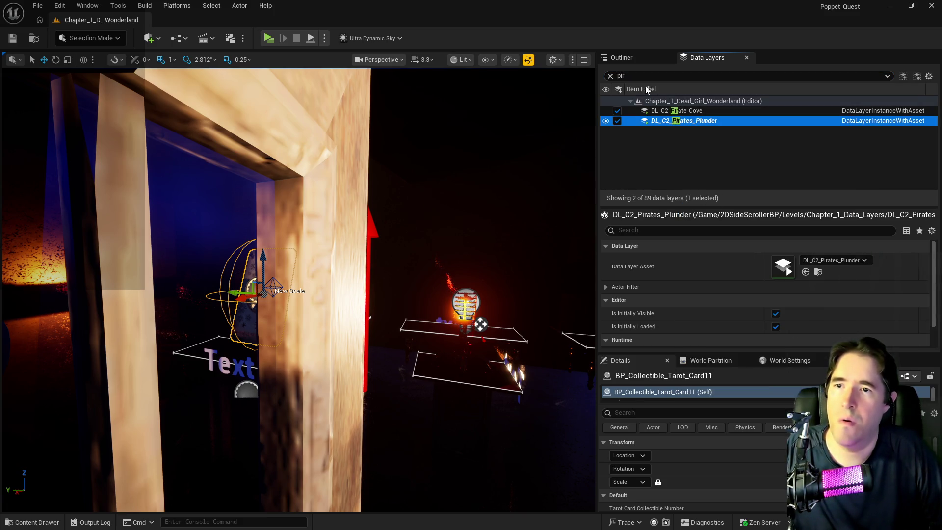
# Remove the tarot card from DL_C1_Creepy_Curios, frame it, and start a play test.
pyautogui.click(610, 76)
pyautogui.scroll(10, 686, 173)
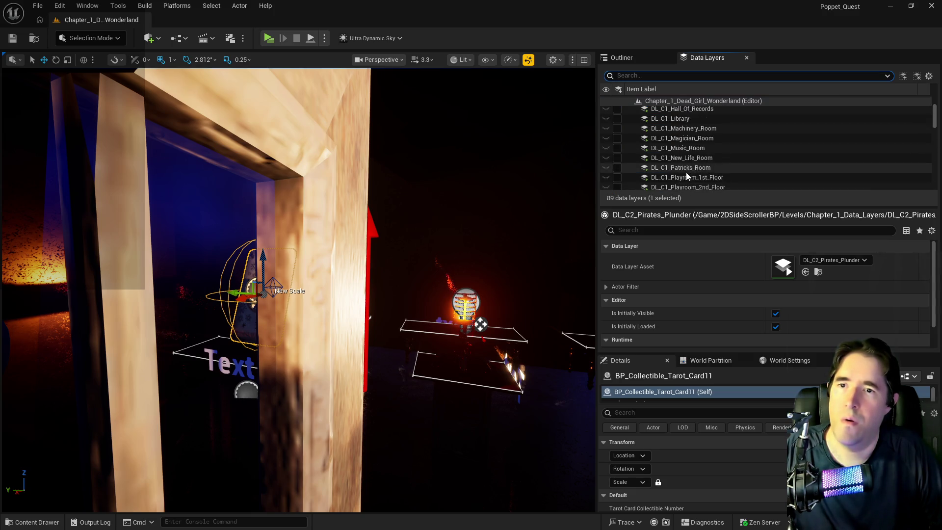
pyautogui.rightClick(679, 160)
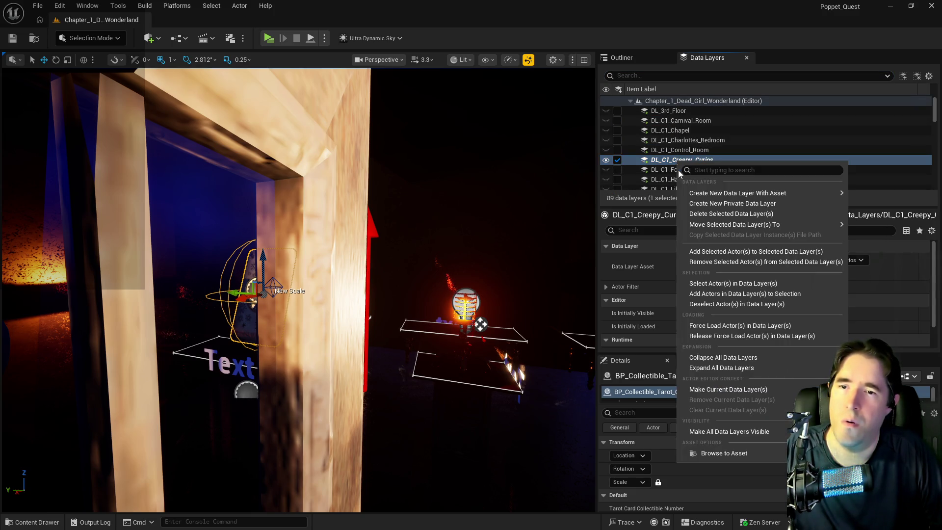
pyautogui.click(698, 260)
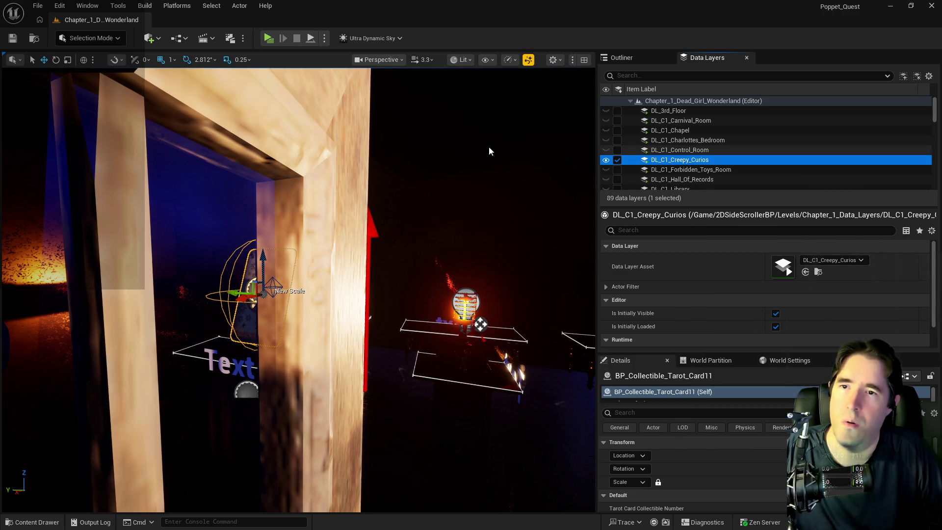
pyautogui.press('f')
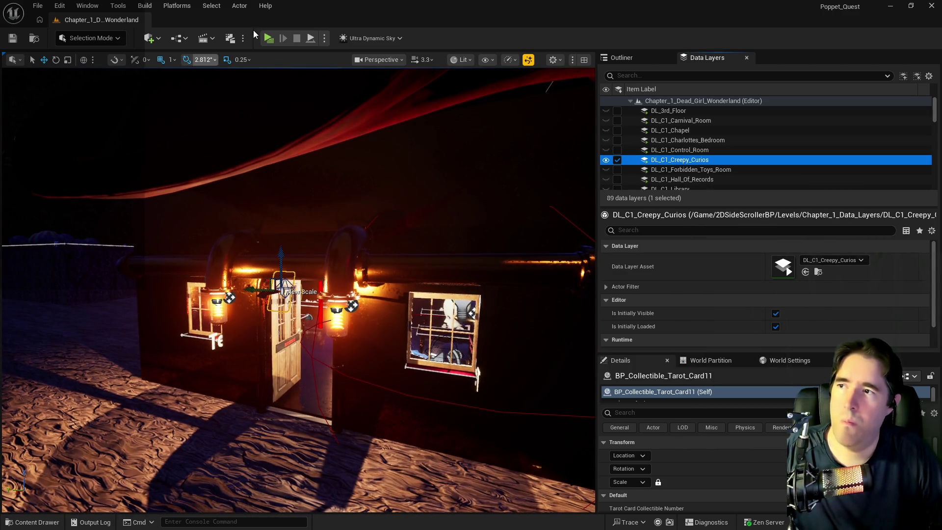
pyautogui.click(272, 40)
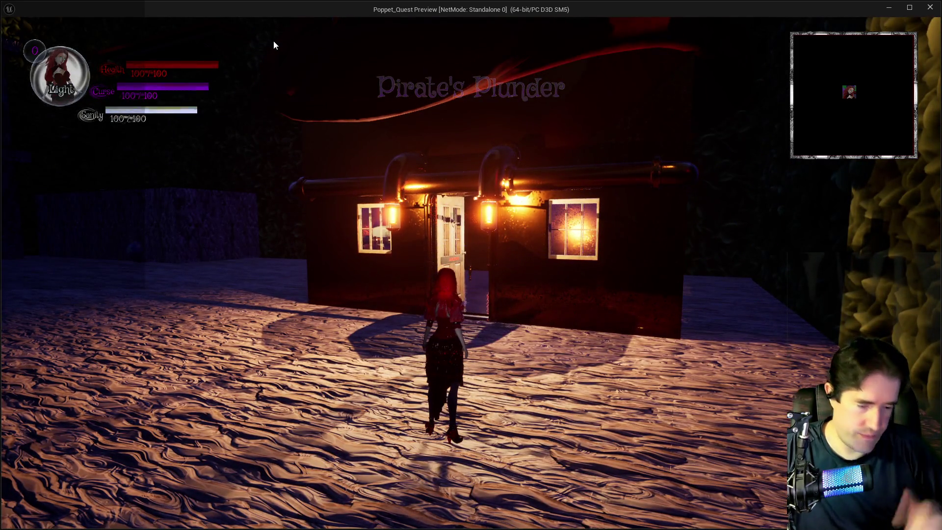
# Walk to the shopkeeper, take the Wheel Of Fortune card offer, quit the dialog and stop the test.
pyautogui.click(274, 42)
pyautogui.press('w')
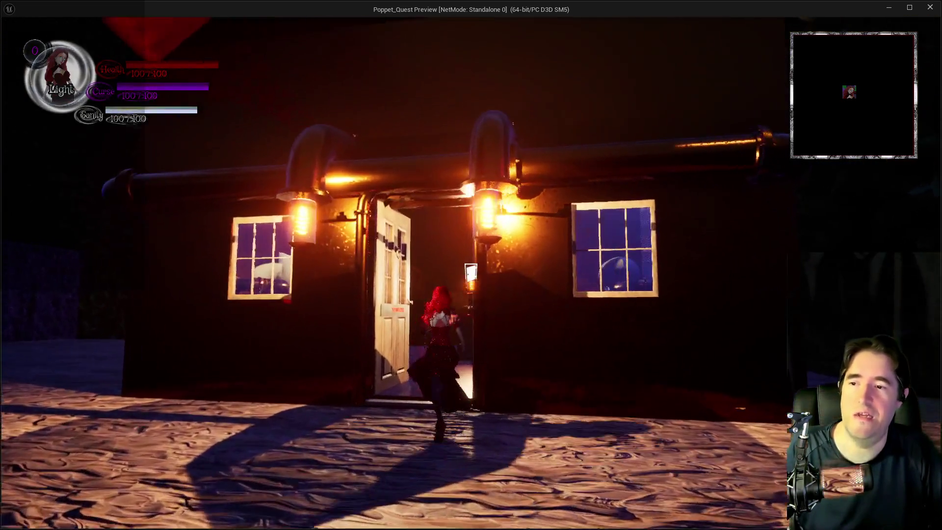
pyautogui.press('w')
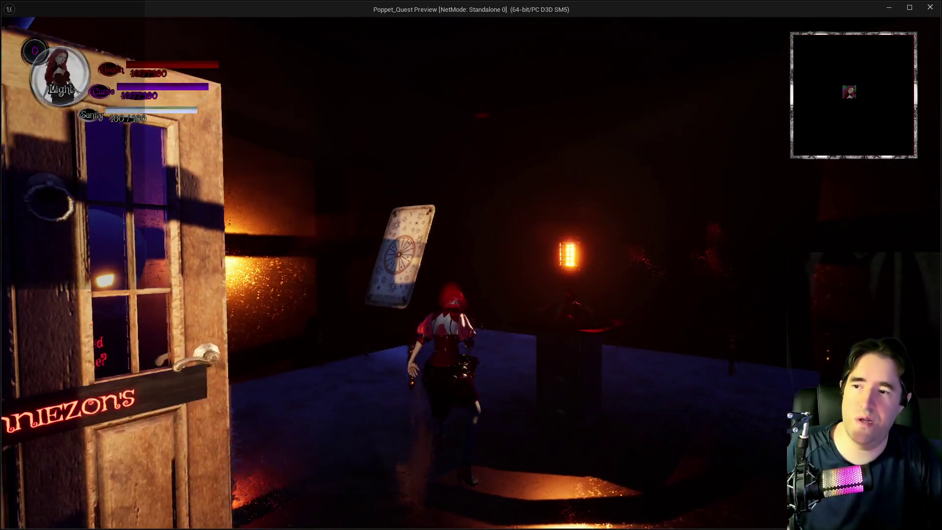
pyautogui.press('w')
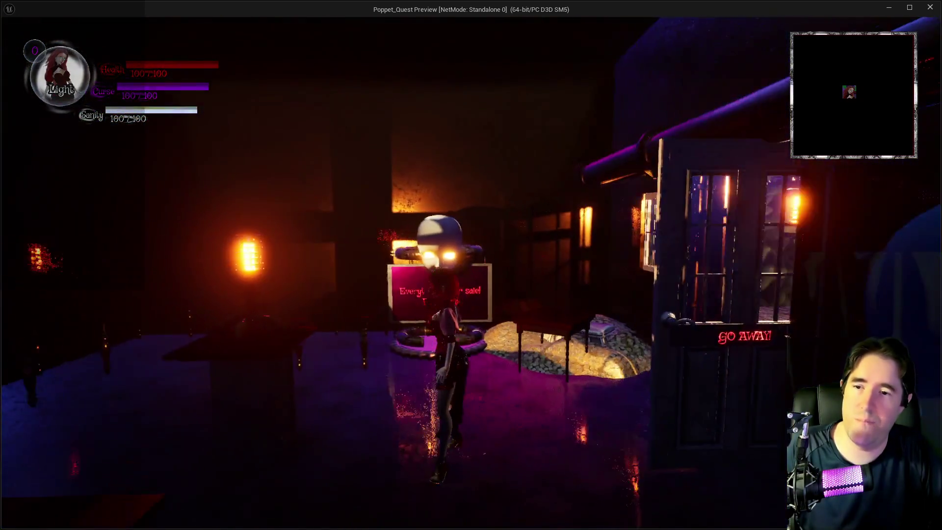
pyautogui.press('w')
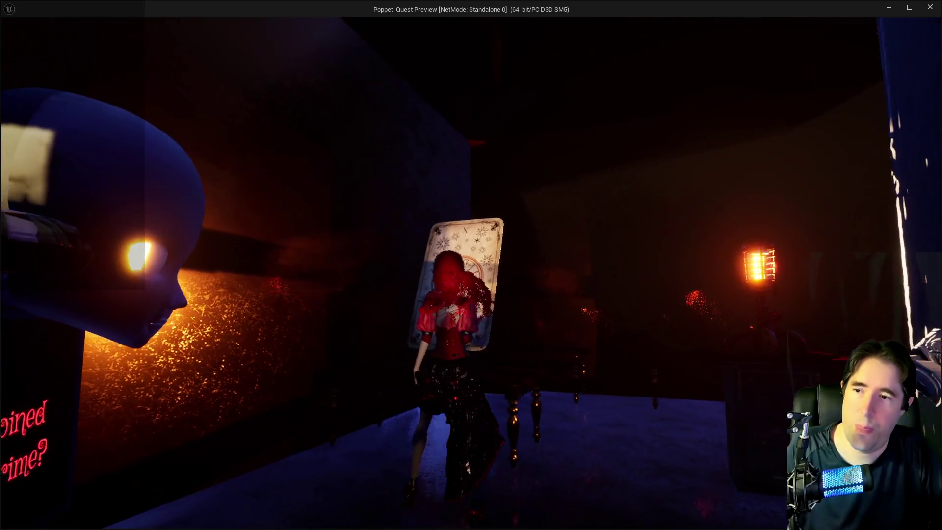
pyautogui.press('e')
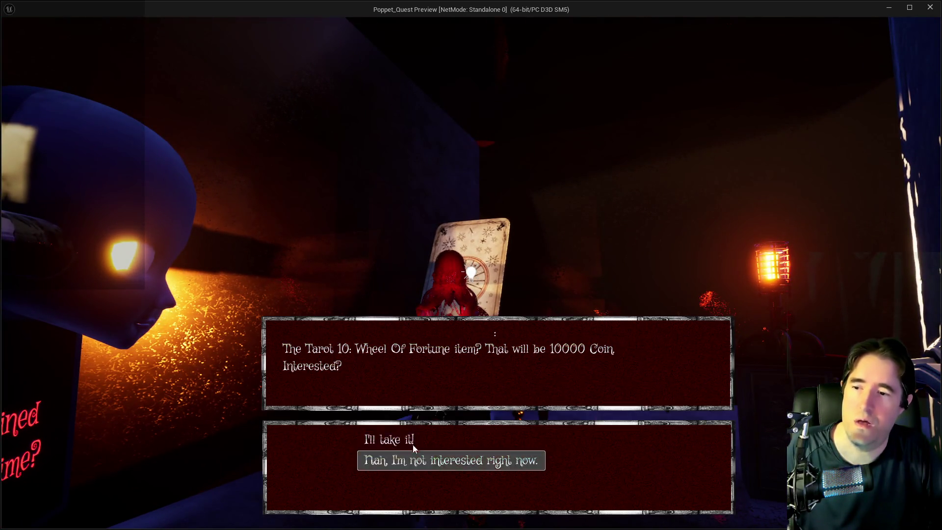
pyautogui.click(410, 439)
pyautogui.click(400, 440)
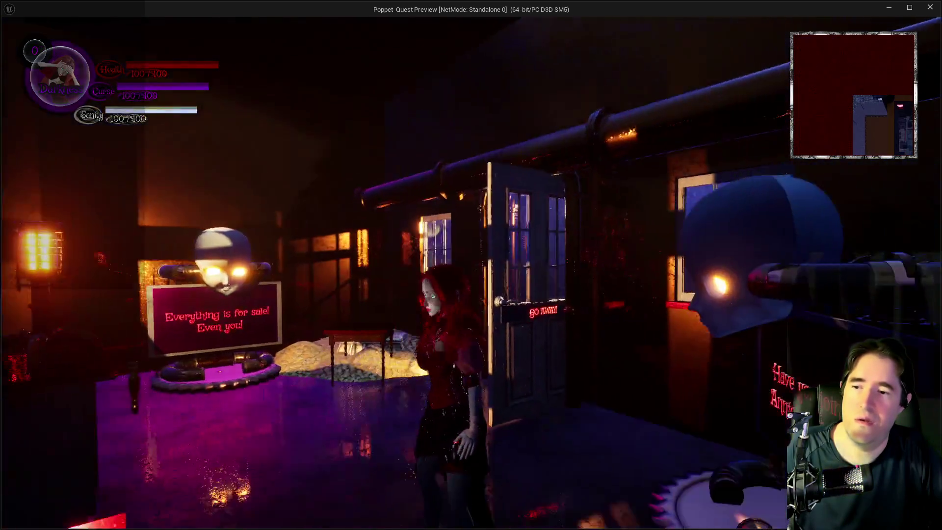
pyautogui.press('Escape')
pyautogui.click(284, 289)
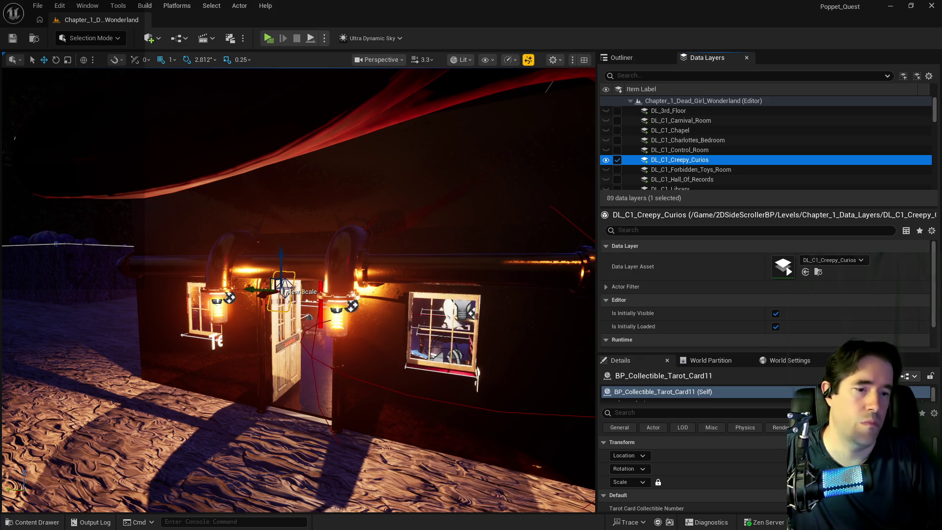
# Undock a floating Content Browser, open the NPCs folder and select BP_Boozebeary.
pyautogui.click(32, 522)
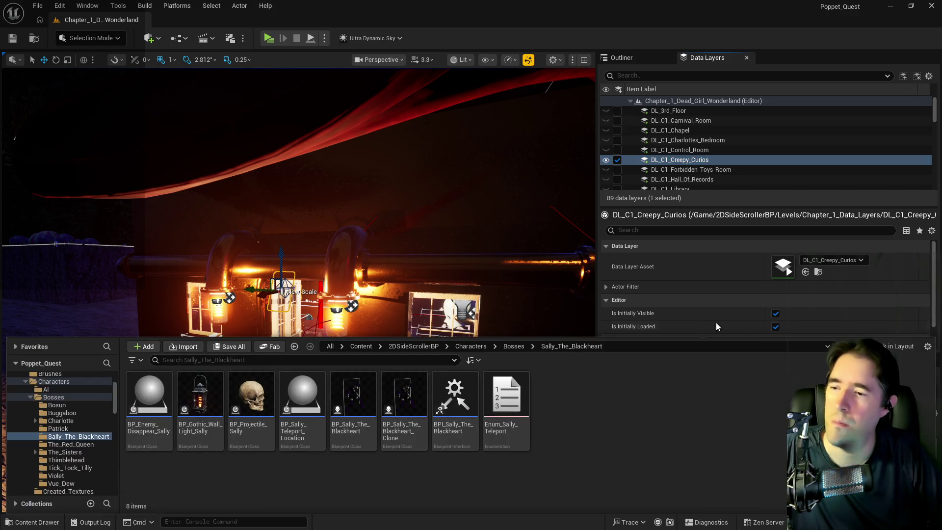
pyautogui.hotkey('ctrl', 'space')
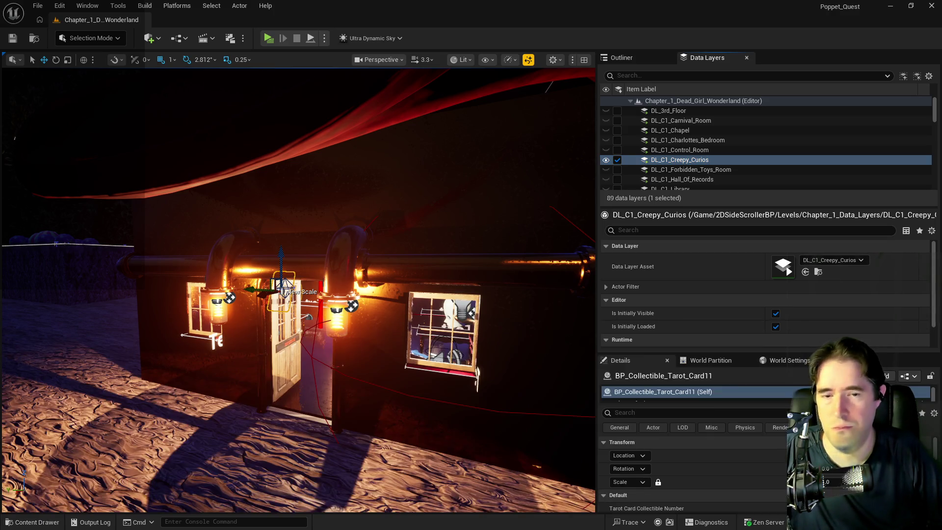
pyautogui.moveTo(834, 28)
pyautogui.mouseDown()
pyautogui.moveTo(259, 111)
pyautogui.moveTo(363, 87)
pyautogui.mouseUp()
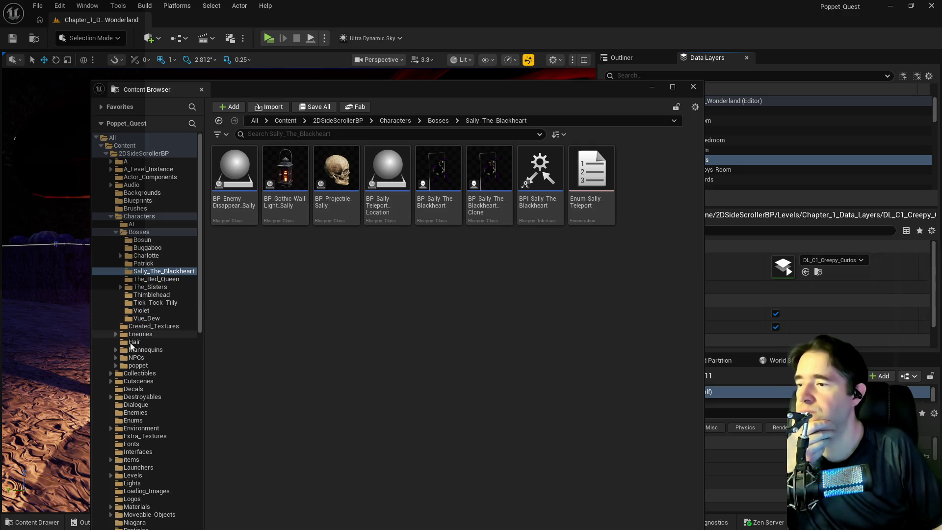
pyautogui.click(133, 358)
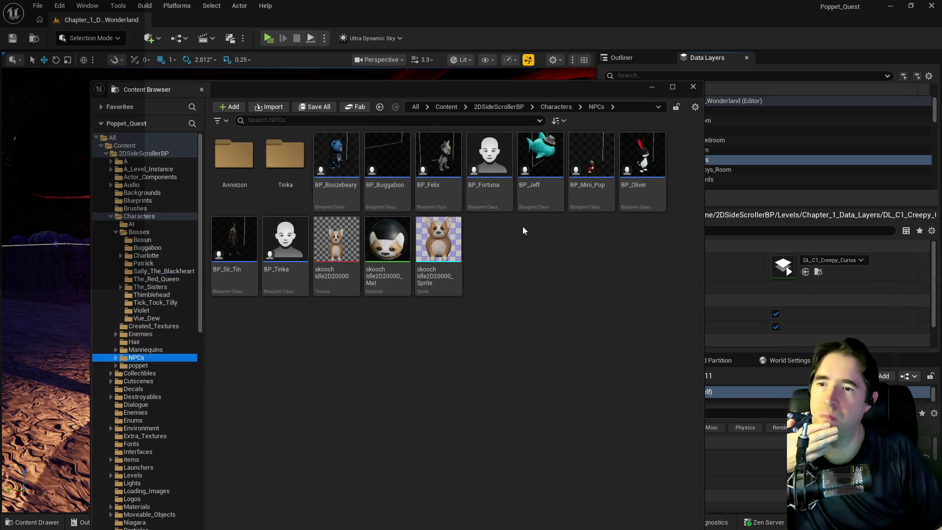
pyautogui.click(337, 162)
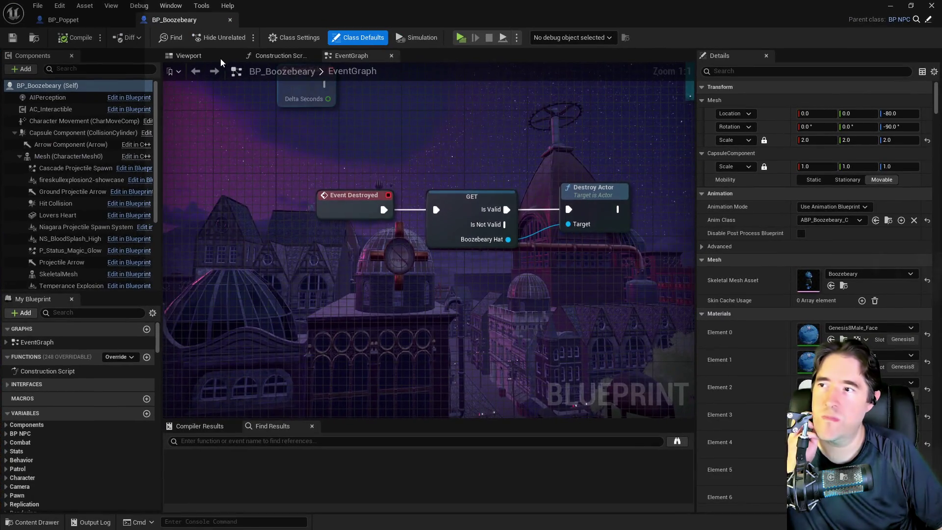
# Open BP_Boozebeary and its bear skeletal mesh to inspect them, then close both tabs.
pyautogui.click(206, 55)
pyautogui.scroll(-5, 489, 284)
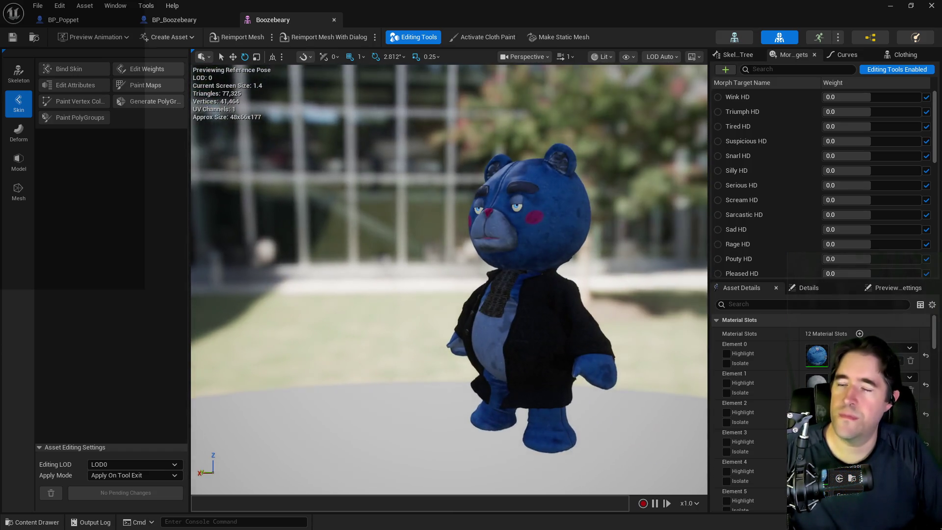
pyautogui.moveTo(502, 345); pyautogui.dragTo(502, 346)
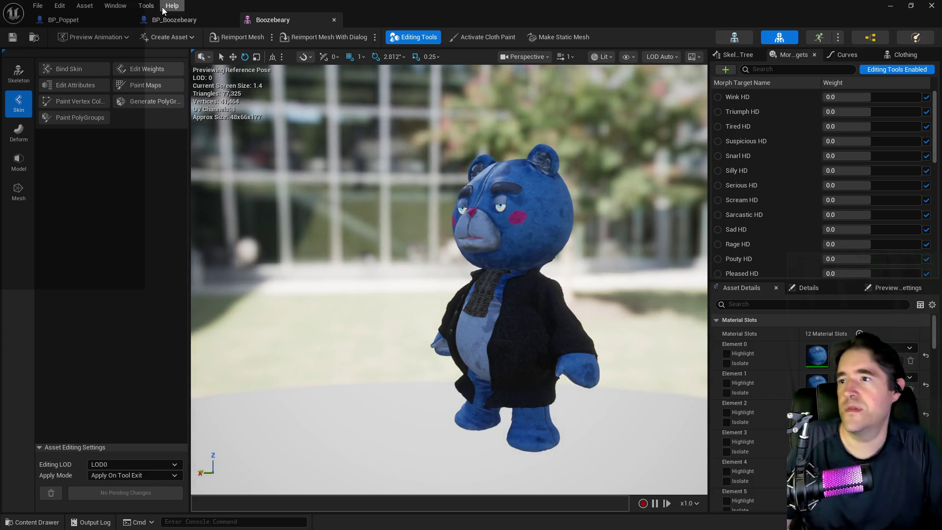
pyautogui.middleClick(267, 22)
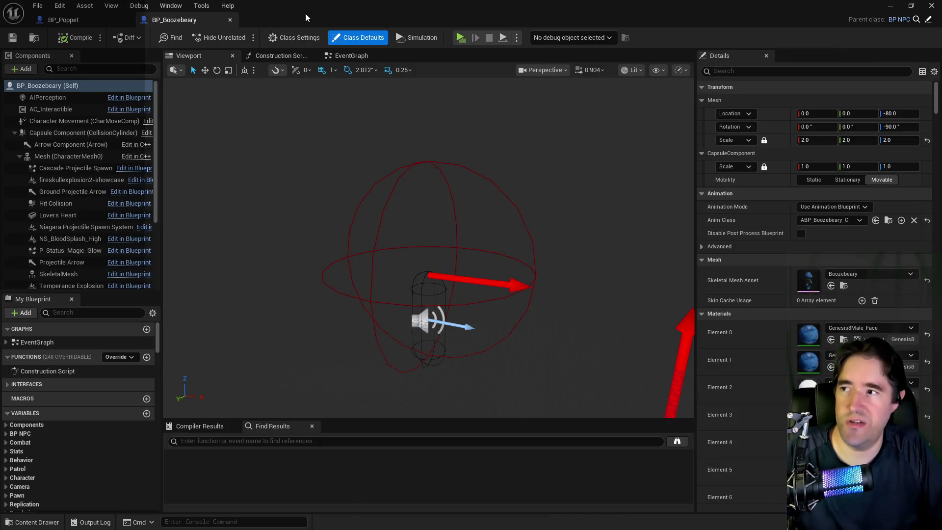
pyautogui.middleClick(198, 20)
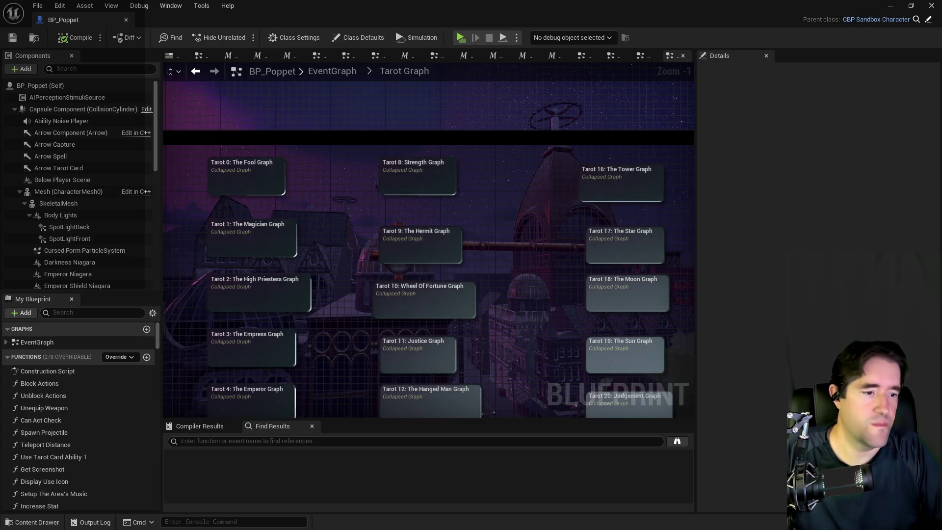
# Open the Anniezon folder in the Content Browser, then focus and select the Anniezon NPC on the coin pile.
pyautogui.hotkey('alt', 'Tab')
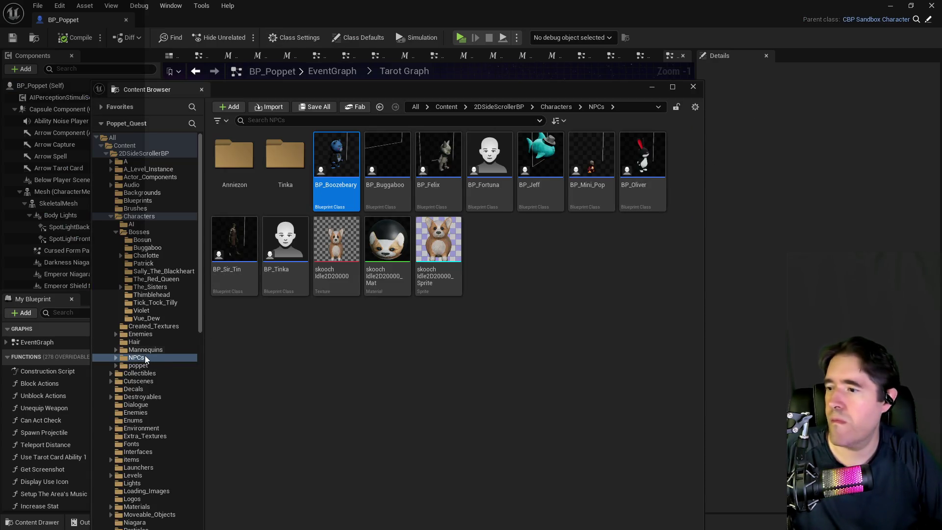
pyautogui.doubleClick(236, 158)
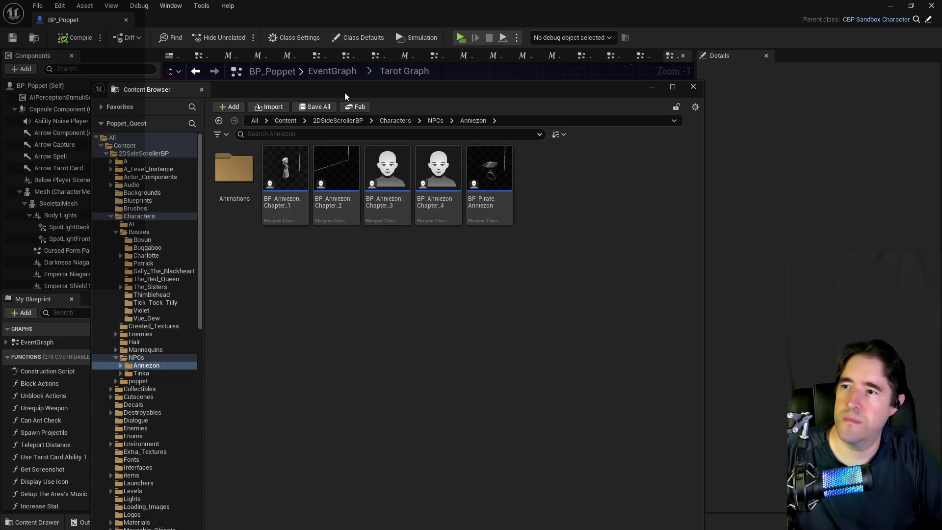
pyautogui.hotkey('alt', 'Tab')
pyautogui.hotkey('alt', 'Tab')
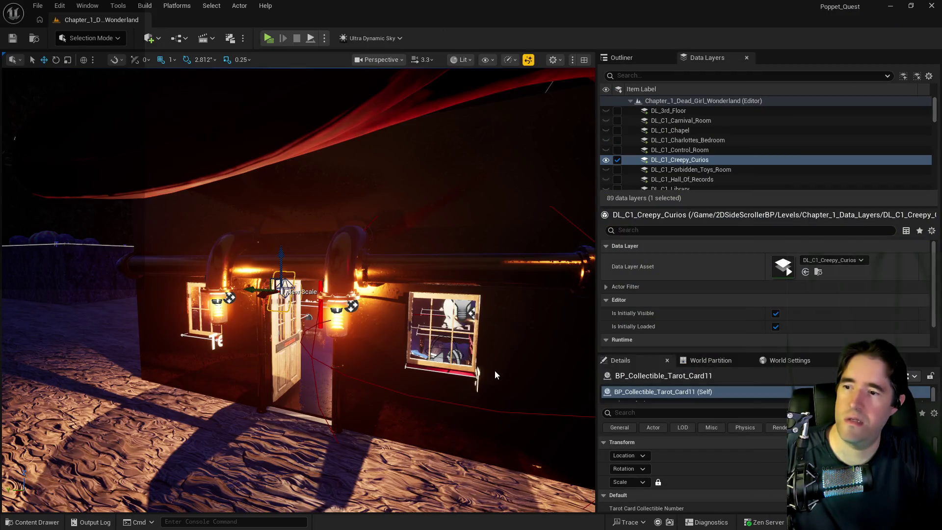
pyautogui.press('f')
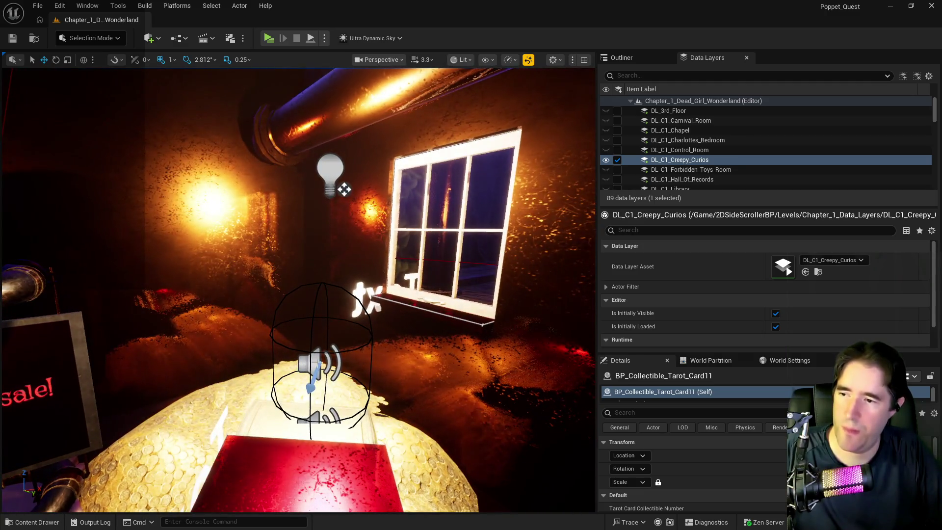
pyautogui.click(317, 362)
pyautogui.click(622, 57)
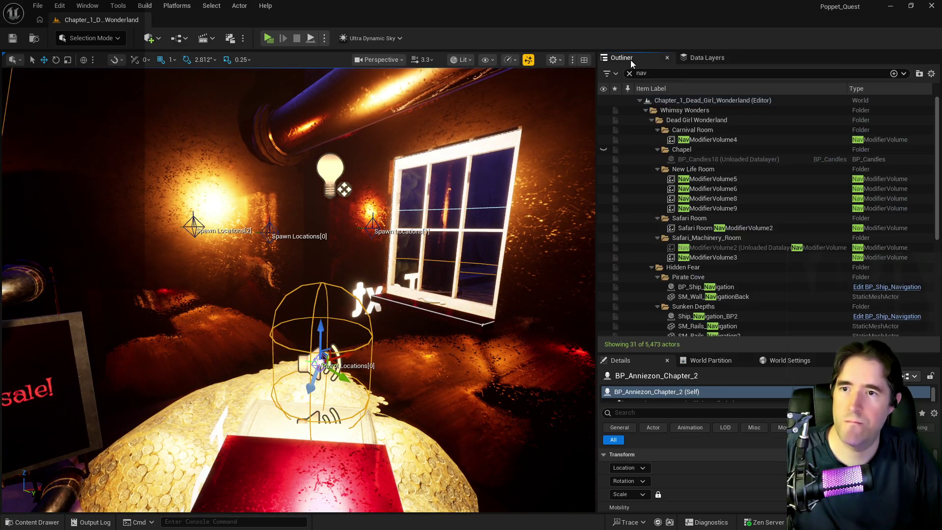
# Clear the 'nav' Outliner filter and open BP_Anniezon_Chapter_2 in the Blueprint editor.
pyautogui.click(629, 73)
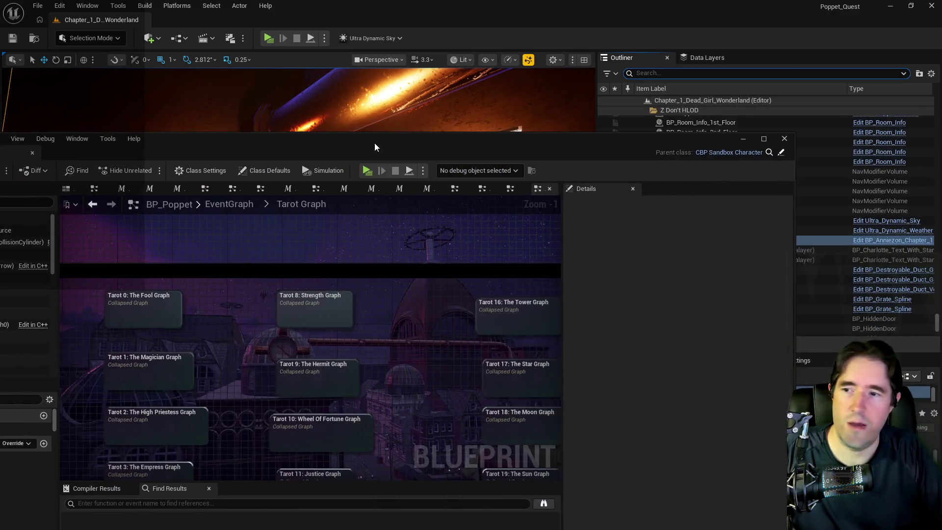
pyautogui.doubleClick(375, 143)
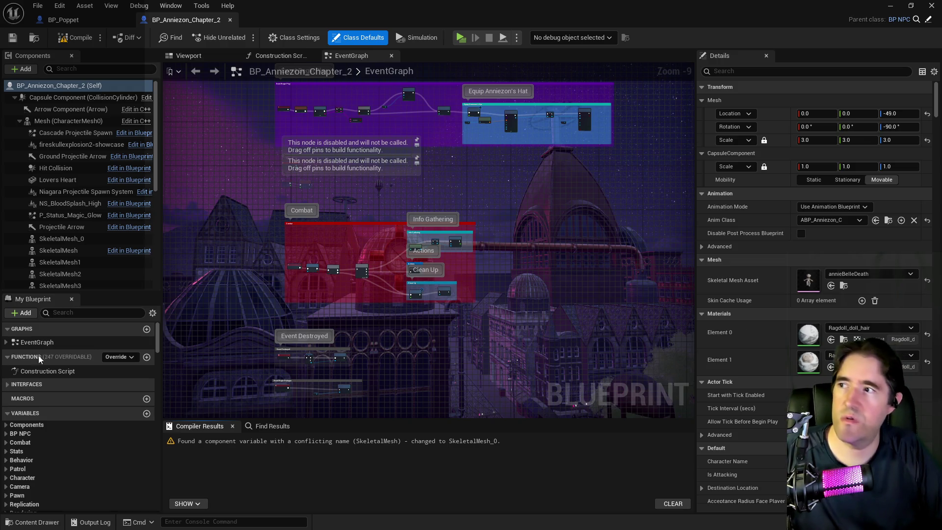
# Search 'gameplay tag' in BP_Tinka's members and view its Gameplay Tags default value.
pyautogui.click(66, 313)
pyautogui.write('gameplay tag')
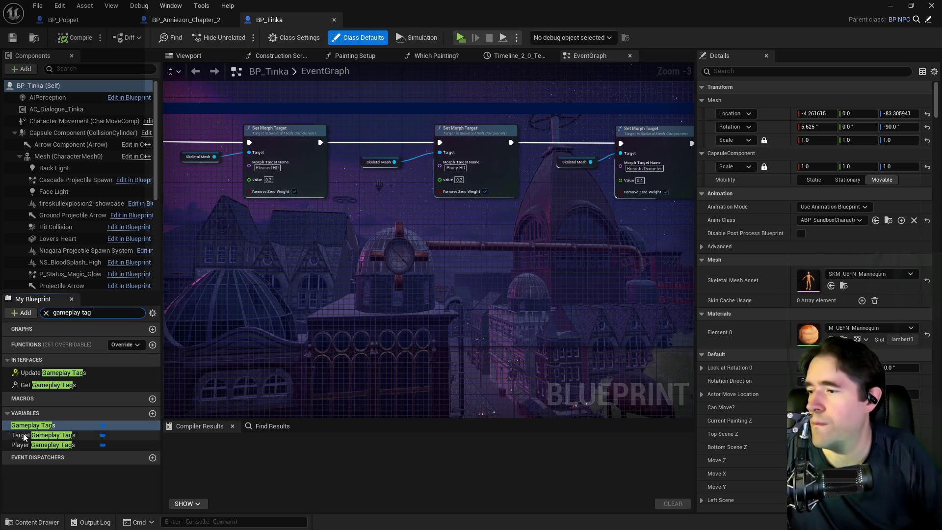
pyautogui.click(32, 425)
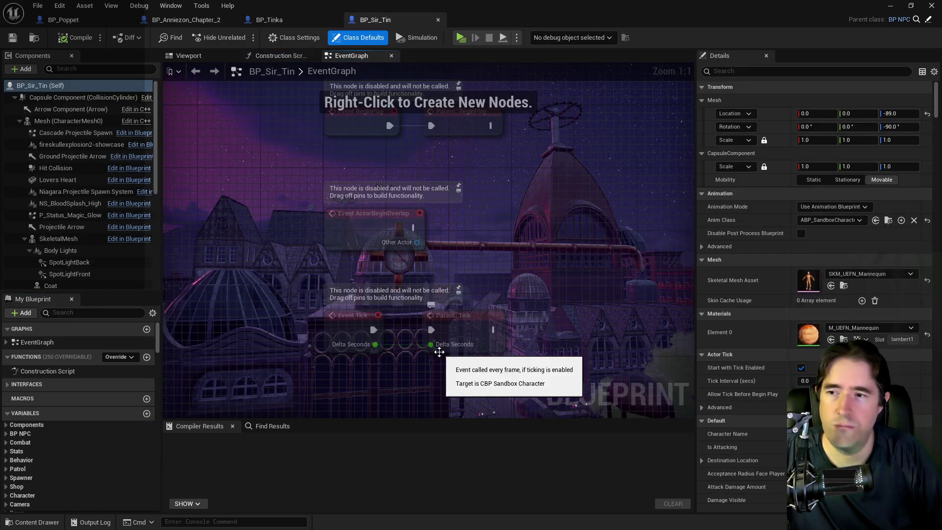
# Search 'gameplay tag' in BP_Sir_Tin and view its Gameplay Tags defaults.
pyautogui.click(75, 312)
pyautogui.write('gameplay tag')
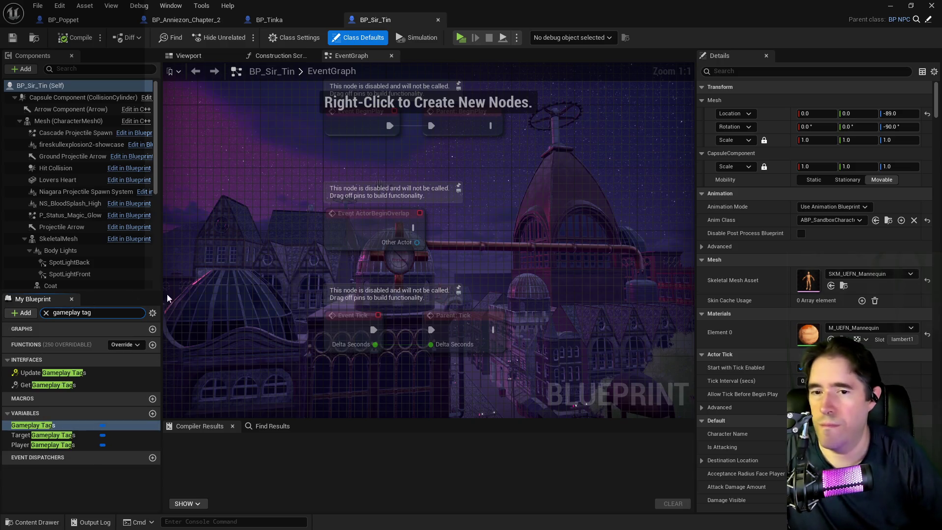
pyautogui.click(53, 426)
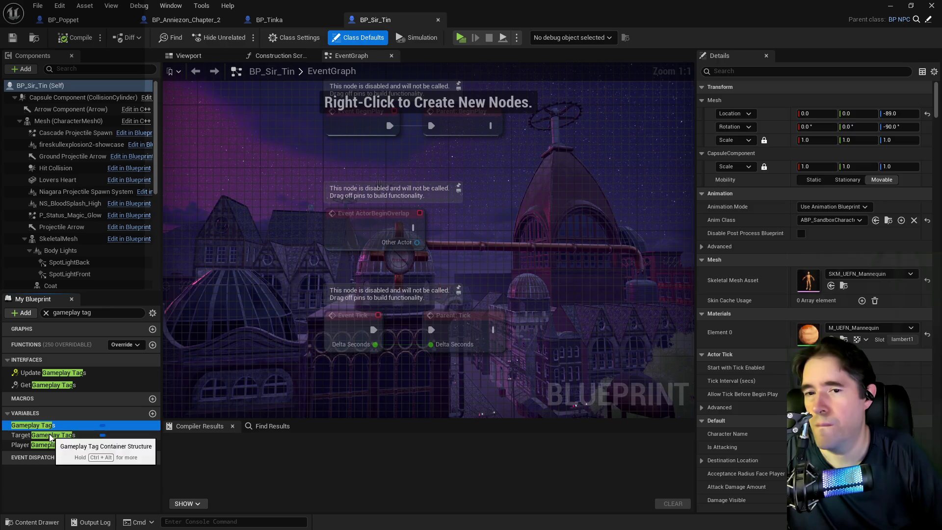
pyautogui.click(52, 435)
pyautogui.click(40, 425)
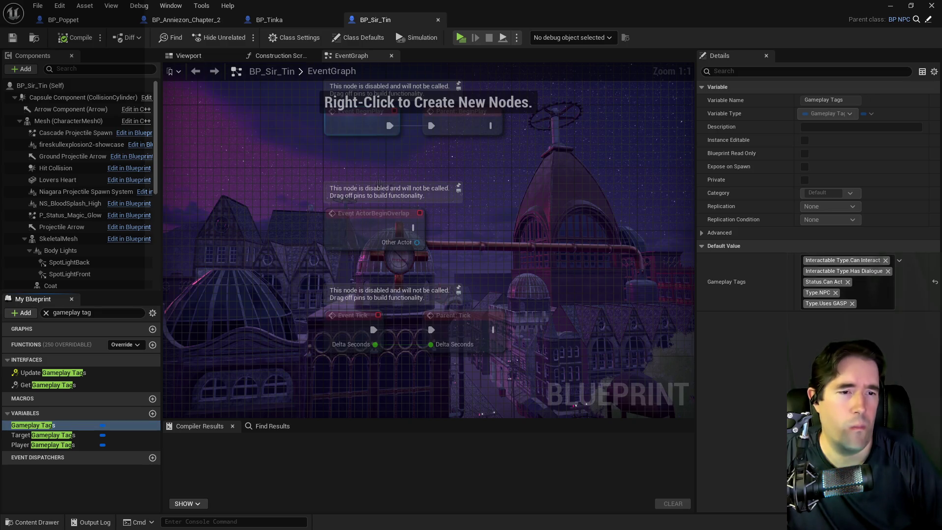
pyautogui.click(186, 20)
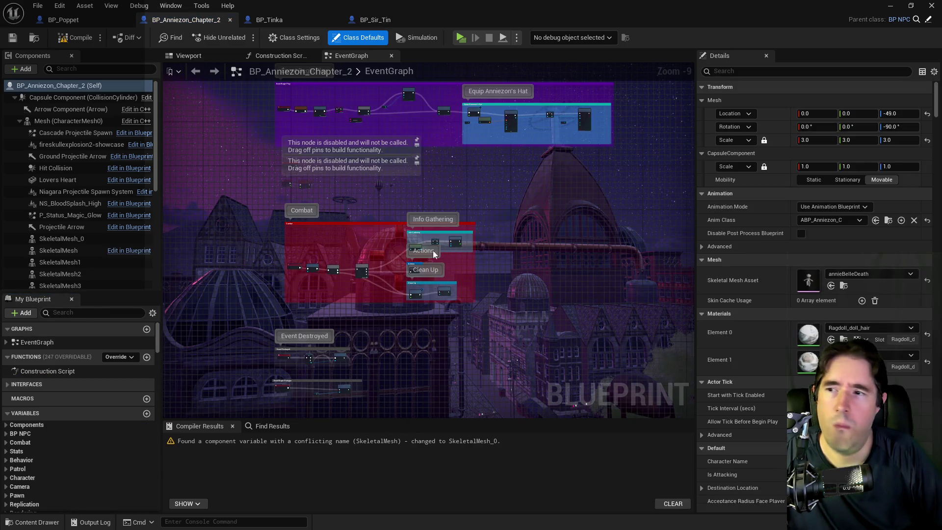
# Compile BP_Anniezon_Chapter_2 and bring the Equip Anniezon's Hat comment into view.
pyautogui.click(75, 43)
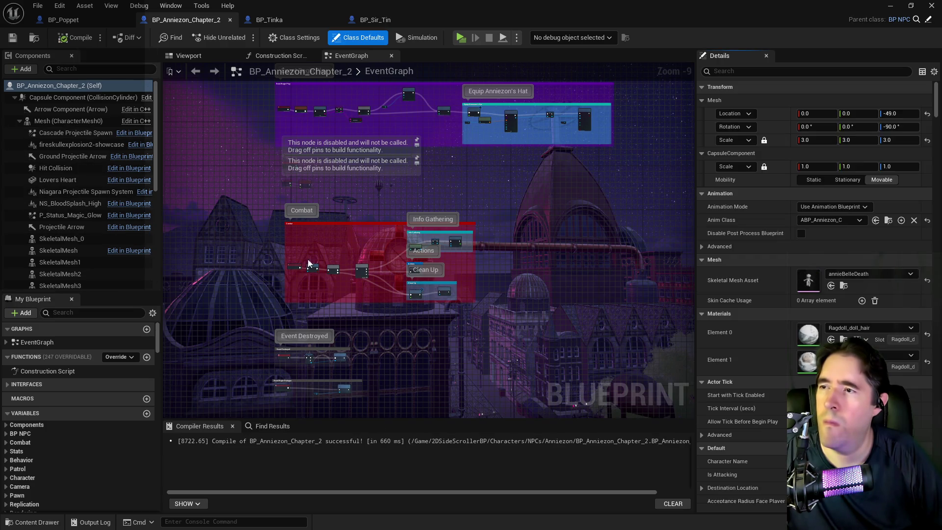
pyautogui.scroll(5, 310, 263)
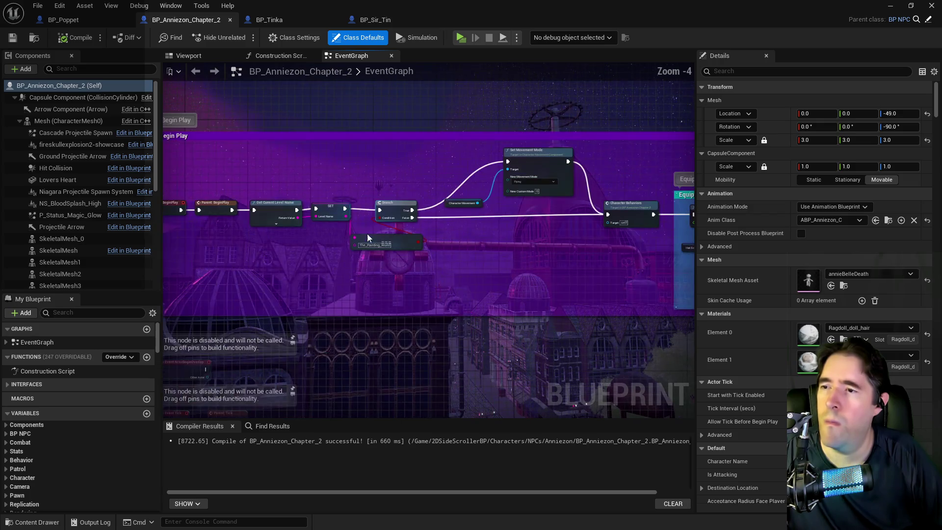
pyautogui.moveTo(362, 237); pyautogui.dragTo(293, 225)
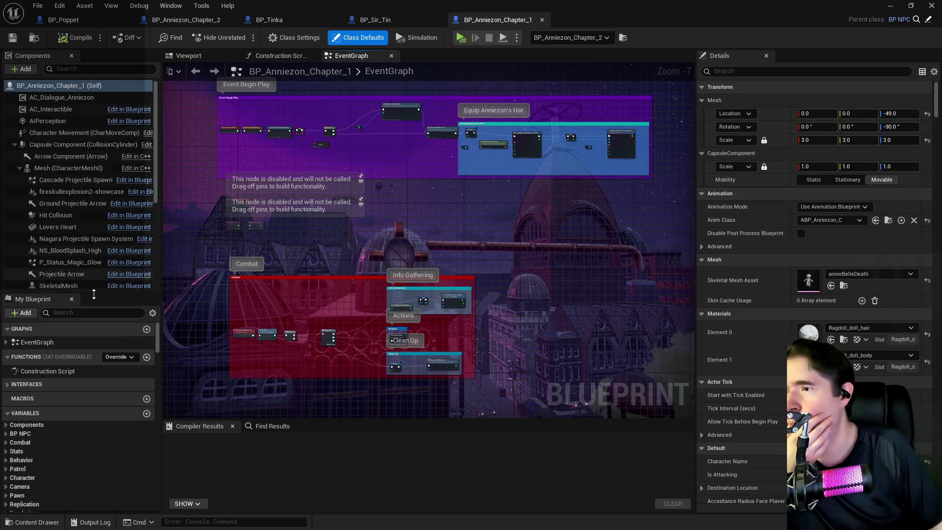
# Inspect BP_Anniezon_Chapter_1's Target Gameplay Tags and Gameplay Tags, then view the Spawn Enemy SET node.
pyautogui.click(84, 313)
pyautogui.write('gamep')
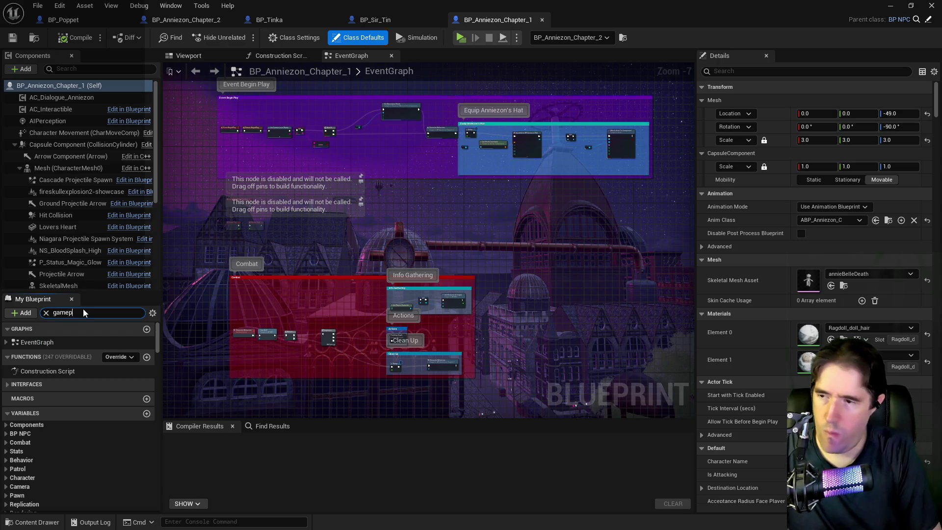
pyautogui.write('lay')
pyautogui.click(25, 435)
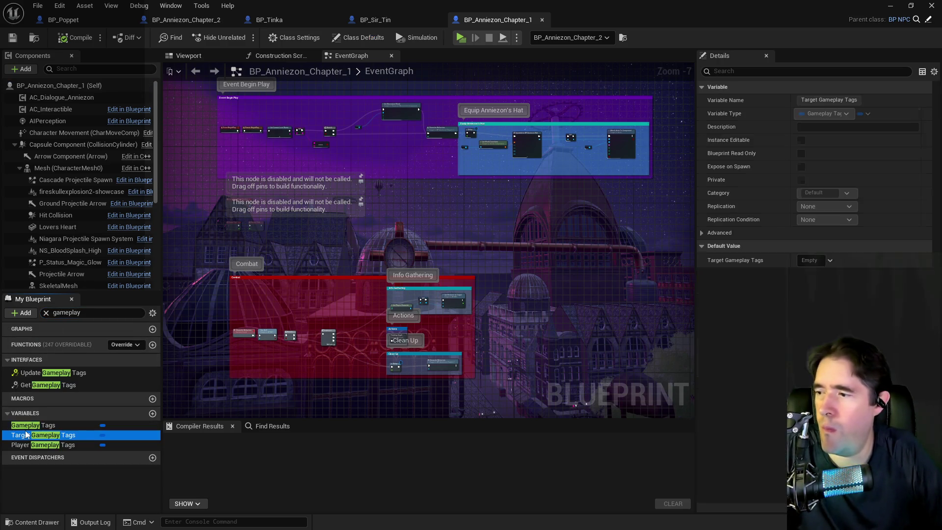
pyautogui.click(27, 424)
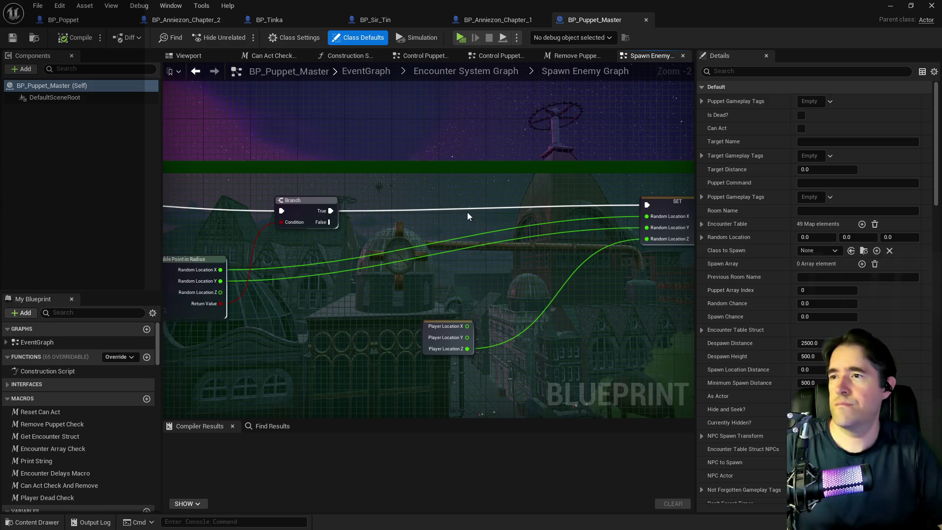
pyautogui.moveTo(475, 228); pyautogui.dragTo(314, 194)
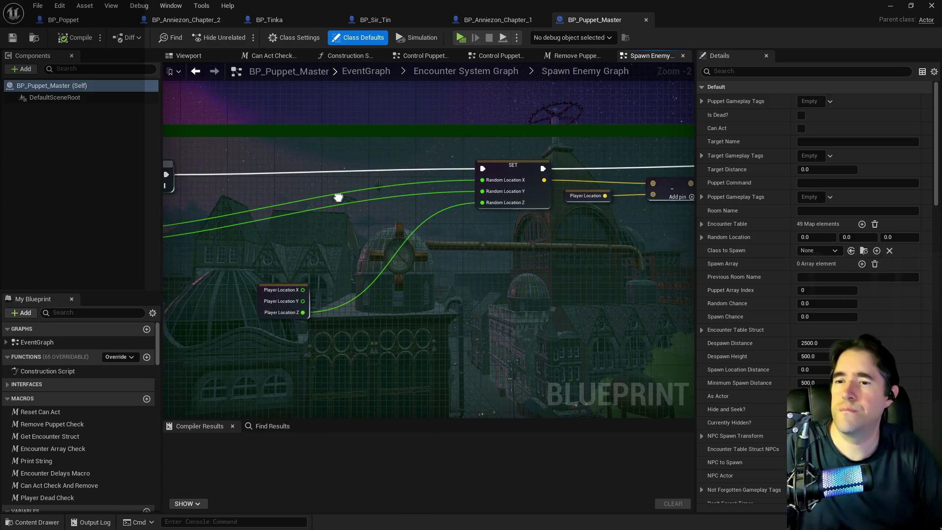
# Go up from the Encounter System Graph to the EventGraph and open the Control Puppets Graph.
pyautogui.click(461, 72)
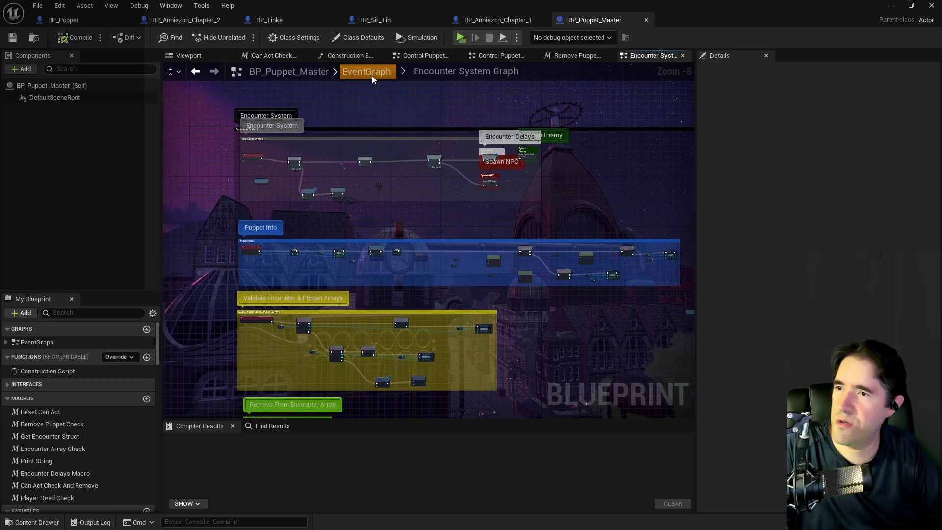
pyautogui.click(372, 75)
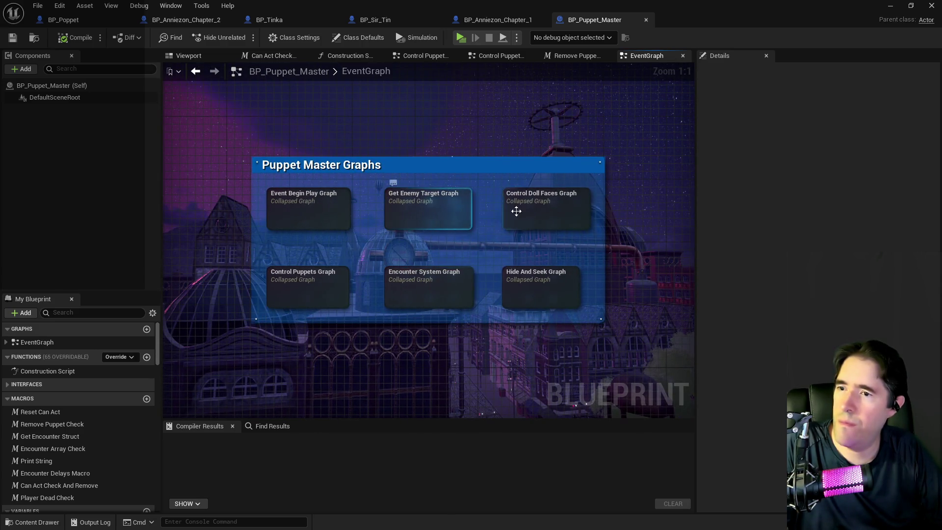
pyautogui.doubleClick(308, 281)
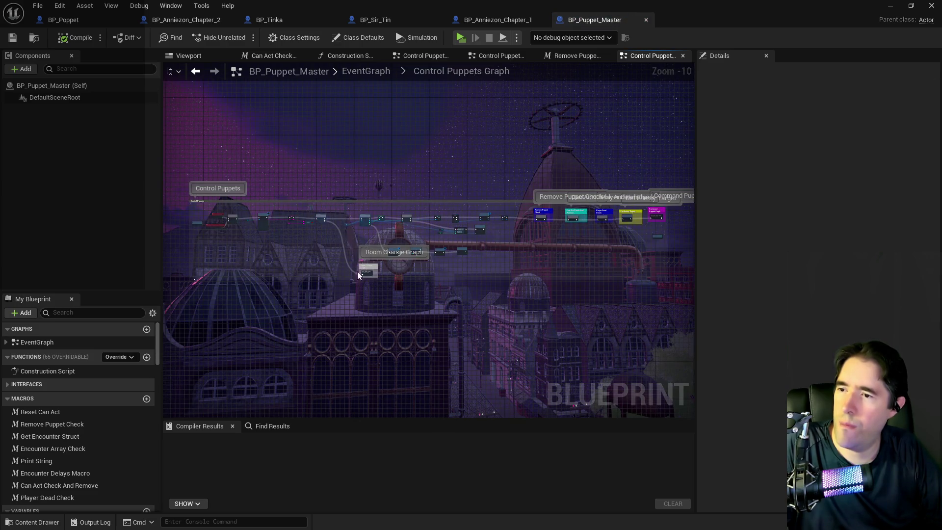
# Open the Remove Puppet Check macro and look over its nodes.
pyautogui.scroll(3, 414, 199)
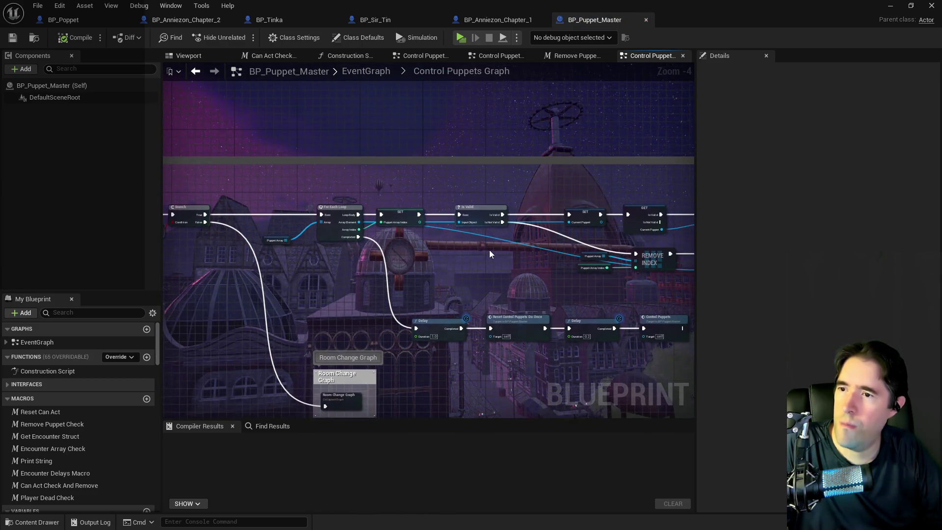
pyautogui.scroll(-2, 334, 291)
pyautogui.scroll(2, 537, 267)
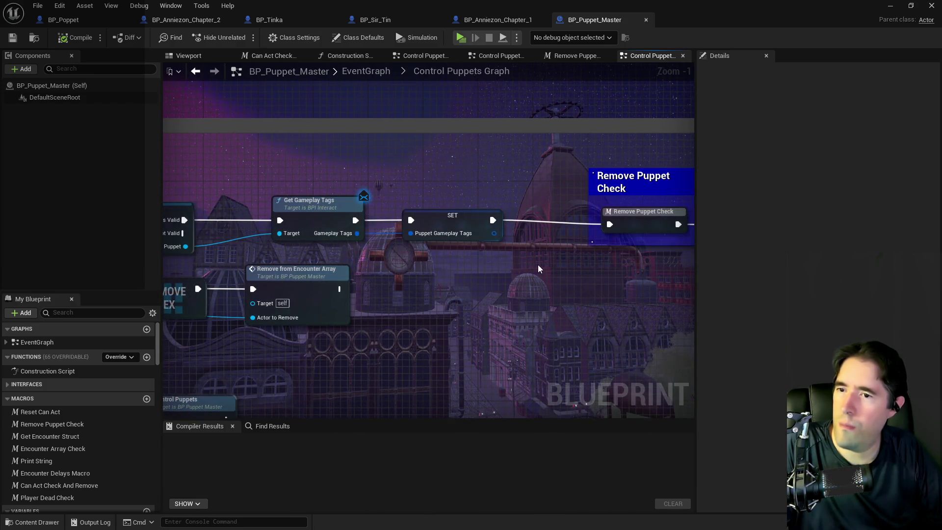
pyautogui.moveTo(536, 266); pyautogui.dragTo(432, 243)
pyautogui.doubleClick(520, 207)
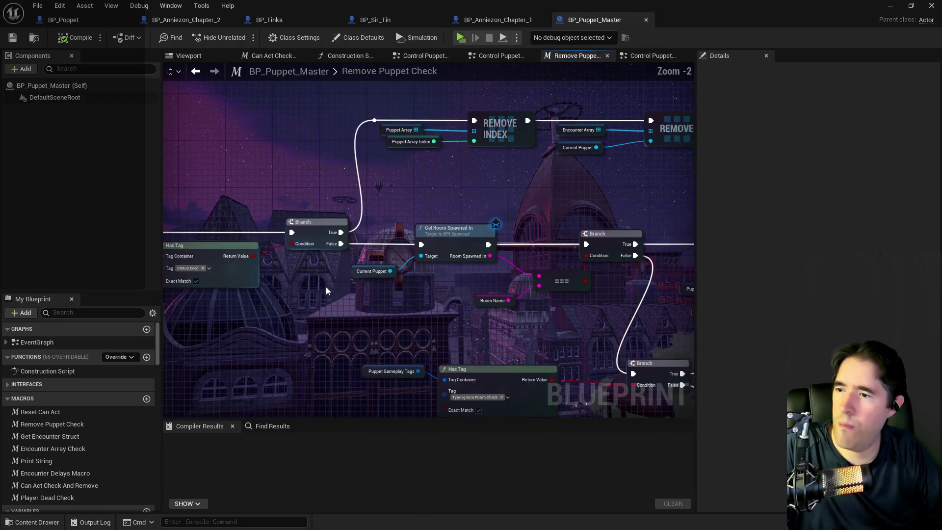
pyautogui.moveTo(440, 297)
pyautogui.mouseDown()
pyautogui.moveTo(305, 254)
pyautogui.moveTo(317, 223)
pyautogui.moveTo(537, 251)
pyautogui.mouseUp()
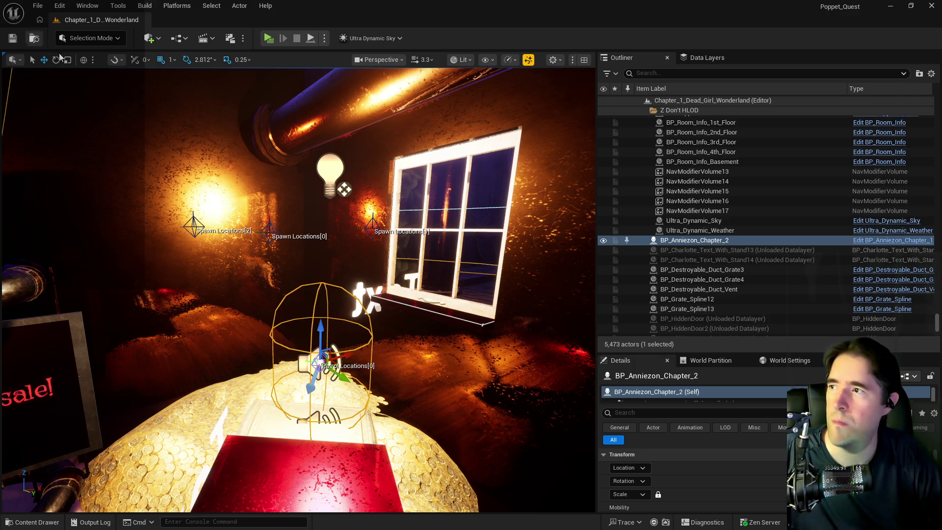
# Fly the viewport camera to the street outside the shop and start a play-in-editor test.
pyautogui.moveTo(337, 398)
pyautogui.mouseDown()
pyautogui.moveTo(230, 307)
pyautogui.moveTo(296, 259)
pyautogui.mouseUp()
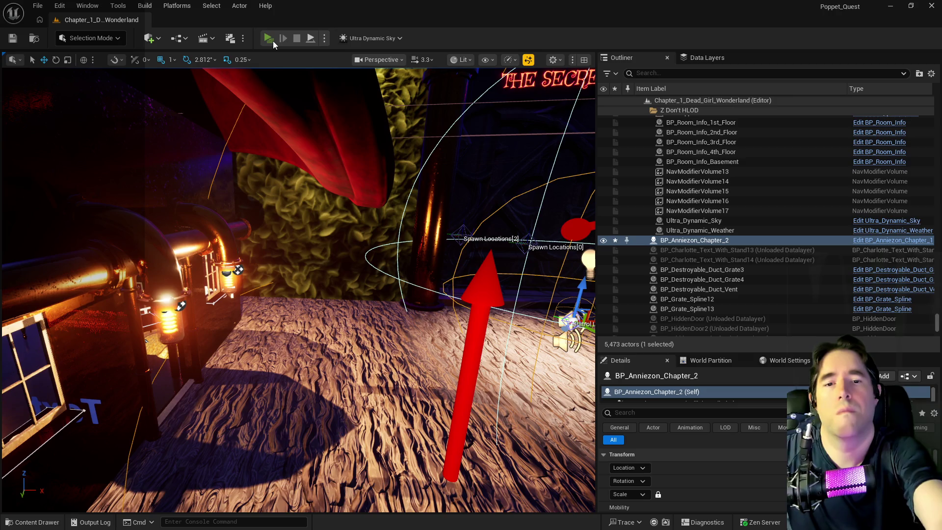
pyautogui.click(273, 40)
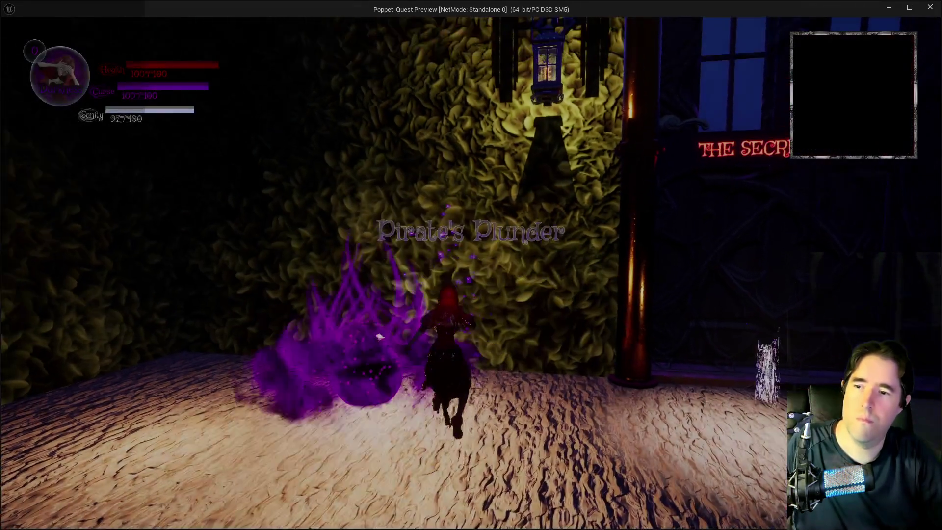
# Walk through the Pirate's Plunder doorway into the doll shop and up to the doll.
pyautogui.press('w')
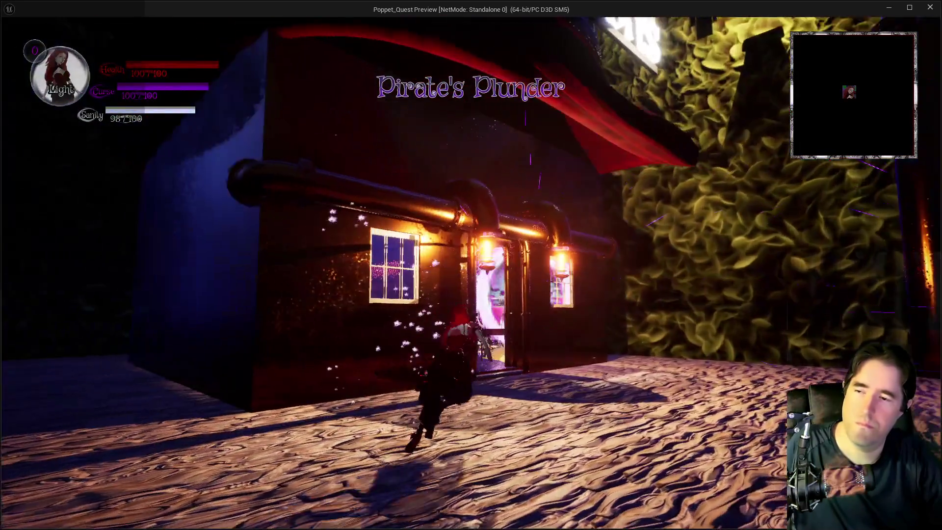
pyautogui.press('w')
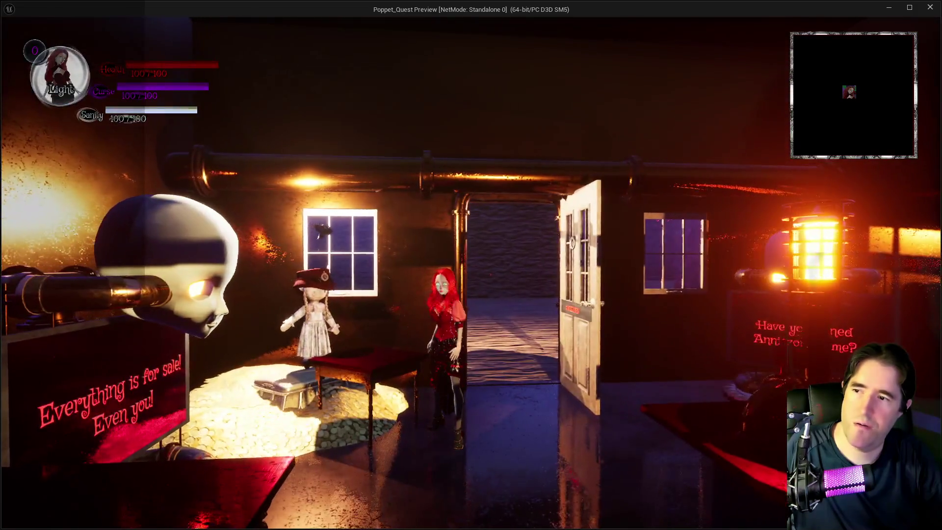
pyautogui.press('w')
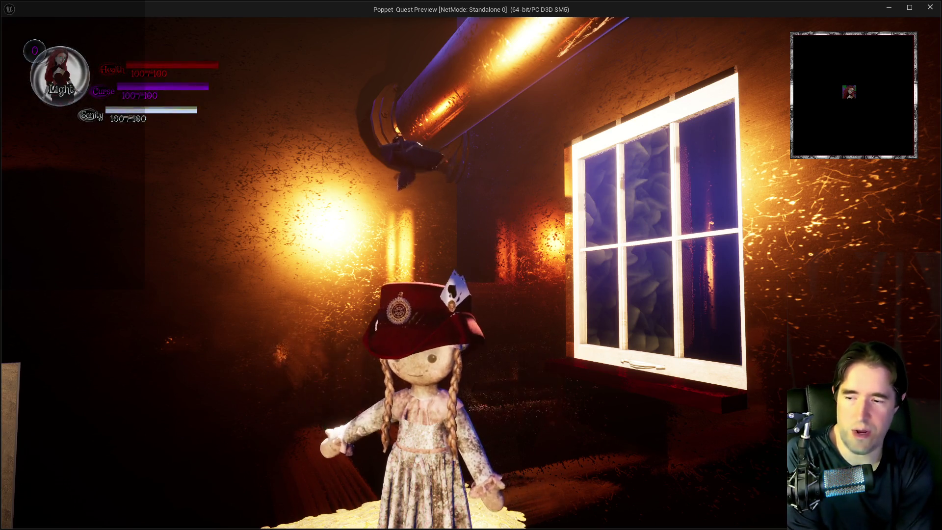
# Leave the shop, run around the street toward the Secret Garden, then stop the play session.
pyautogui.press('w')
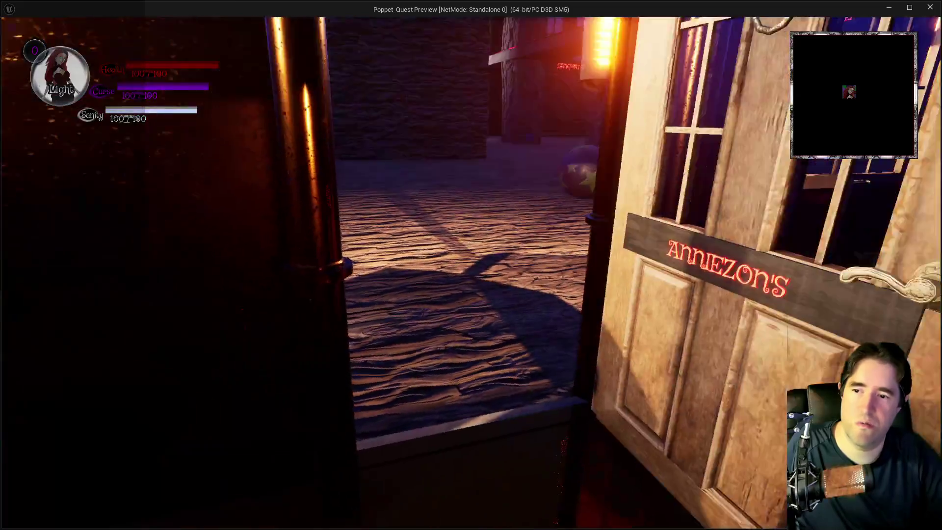
pyautogui.press('w')
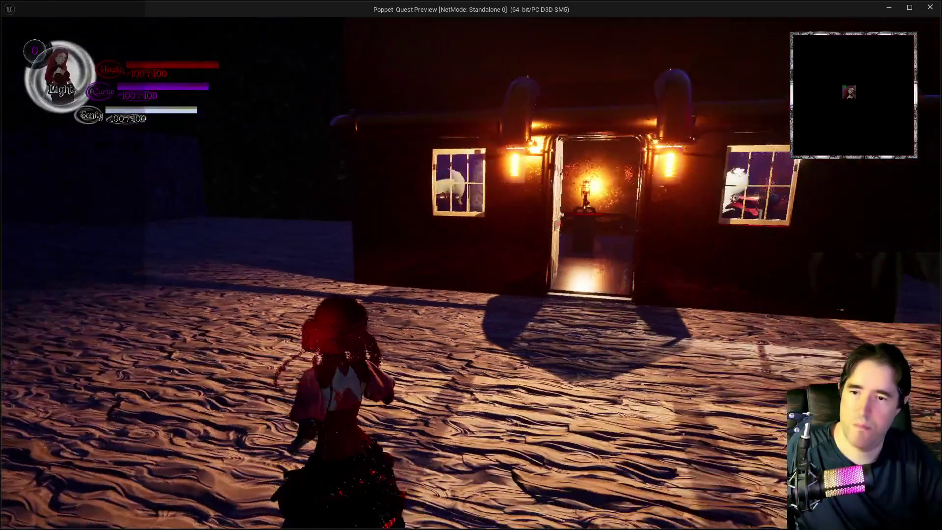
pyautogui.press('w')
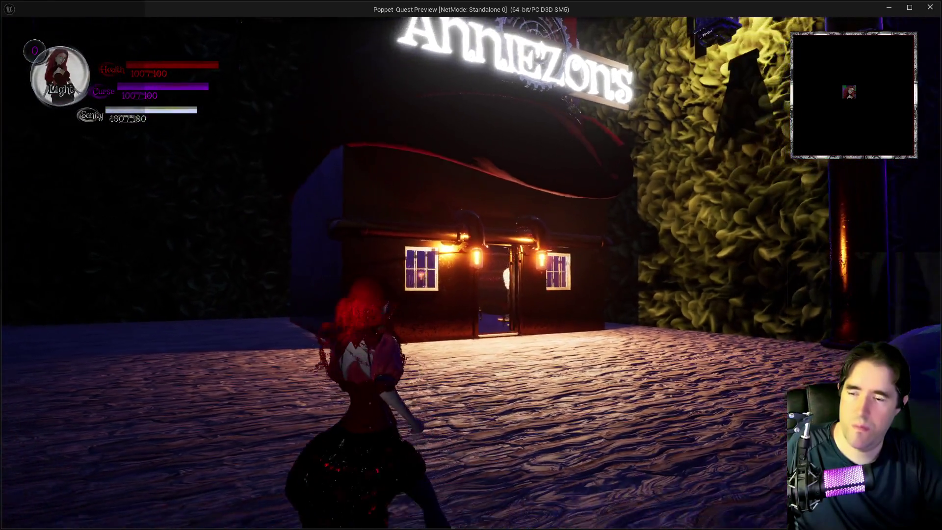
pyautogui.press('w')
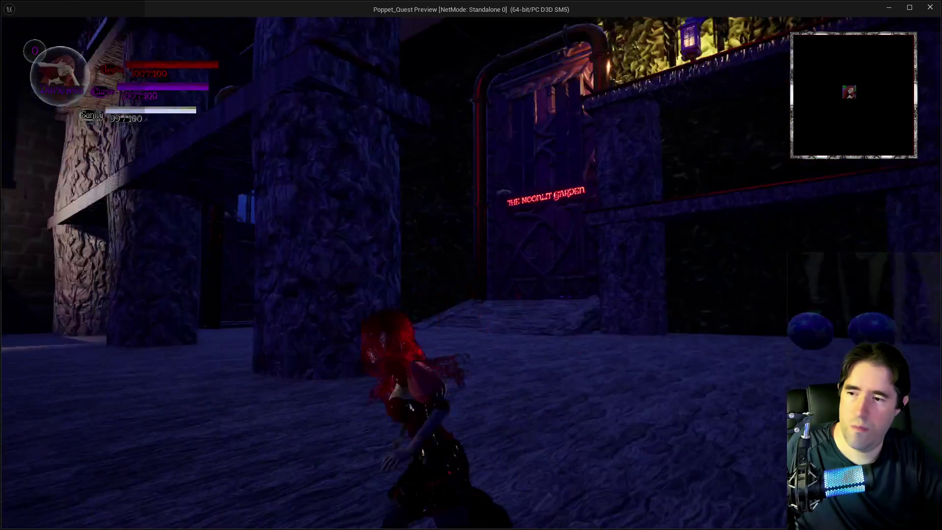
pyautogui.press('w')
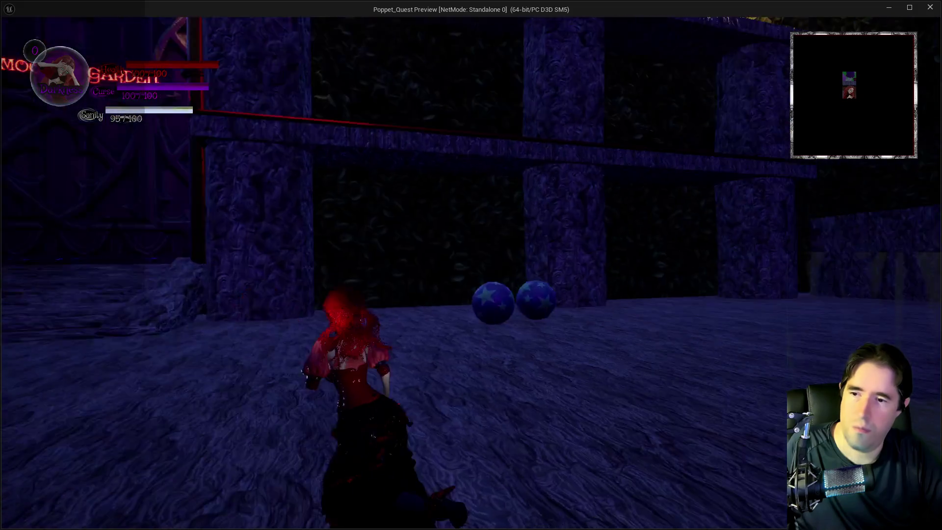
pyautogui.press('w')
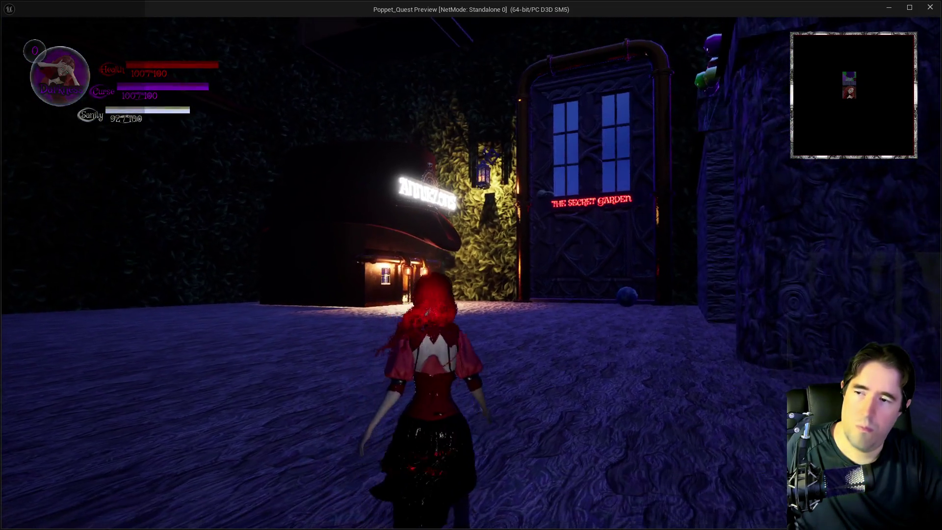
pyautogui.hotkey('alt', 'Tab')
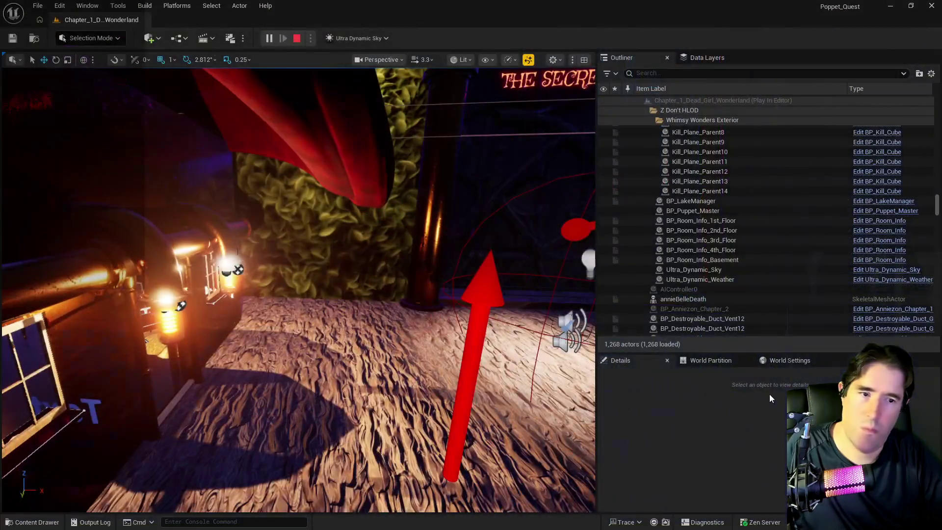
pyautogui.press('Escape')
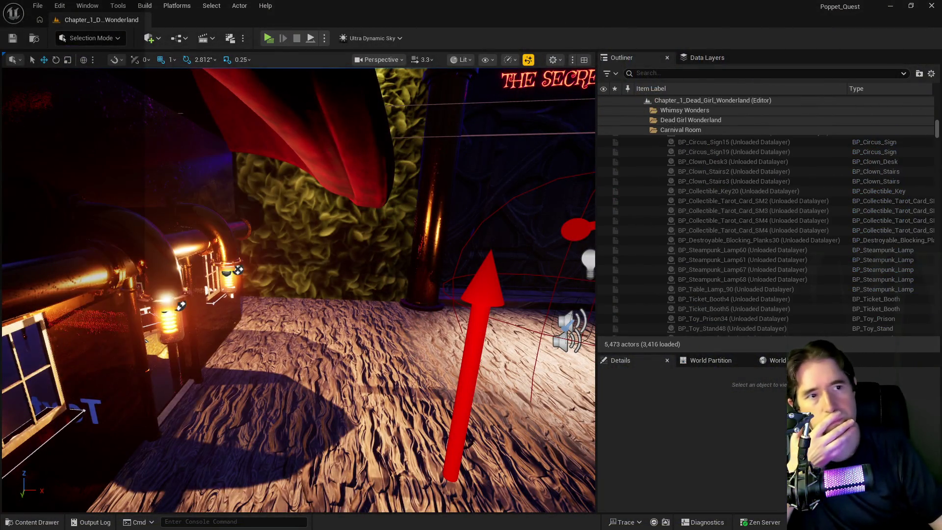
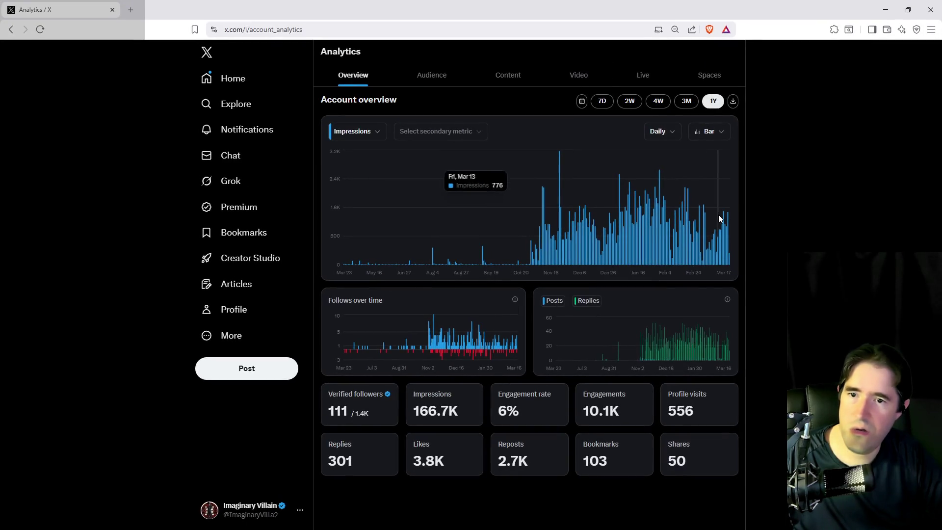
# Review X's one-year analytics, 166.7K impressions and follower growth, before returning to the Unreal level.
pyautogui.moveTo(727, 221)
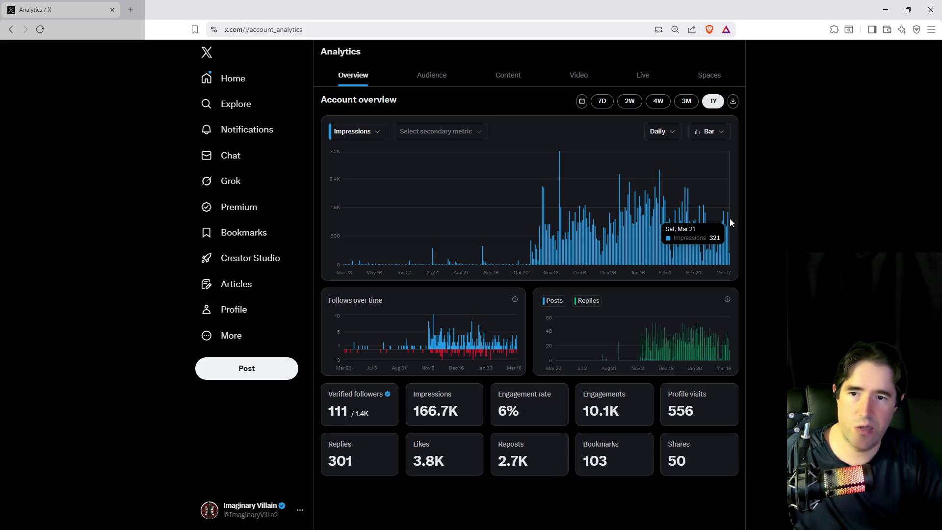
pyautogui.moveTo(517, 343)
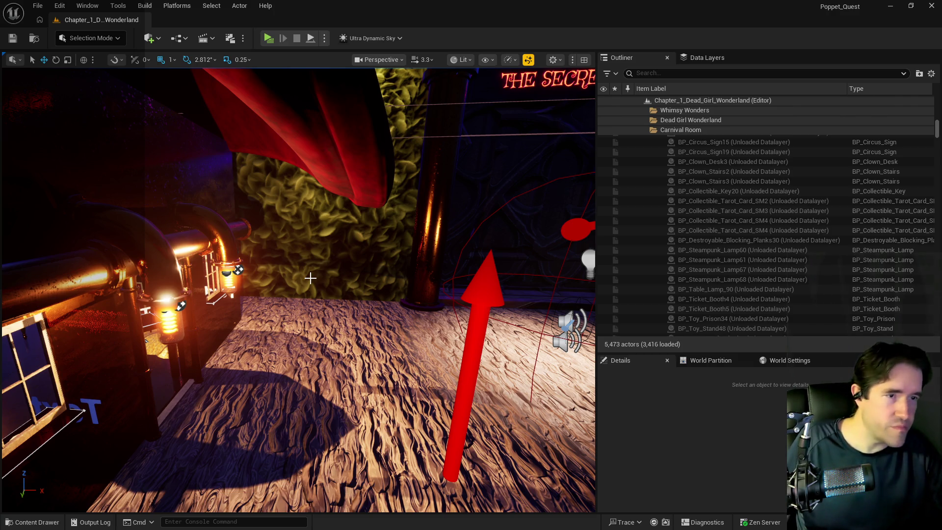
# Delete the BP_Anniezon_Chapter_2 actor by the sign and spotlight, then save the level.
pyautogui.moveTo(255, 361); pyautogui.dragTo(392, 361)
pyautogui.moveTo(295, 363)
pyautogui.mouseDown()
pyautogui.moveTo(292, 317)
pyautogui.moveTo(344, 290)
pyautogui.moveTo(325, 313)
pyautogui.mouseUp()
pyautogui.click(263, 286)
pyautogui.press('Delete')
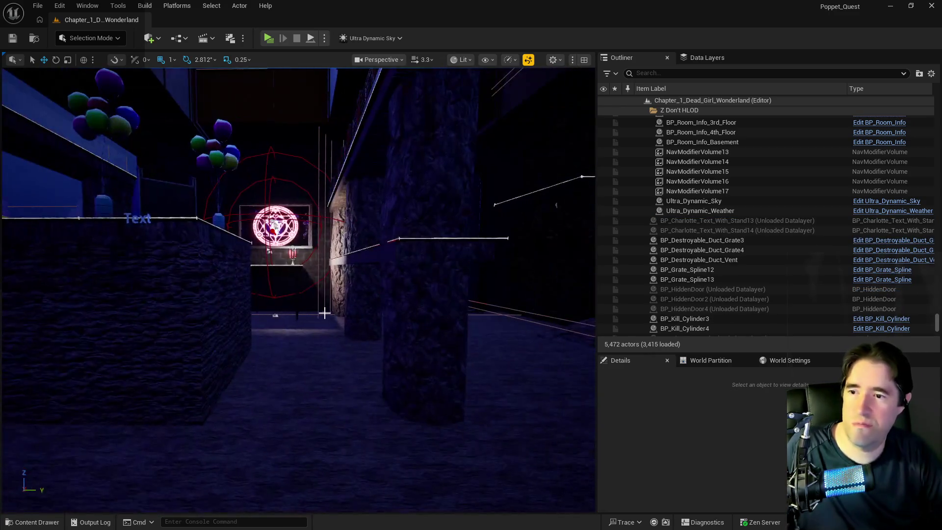
pyautogui.hotkey('ctrl', 'shift', 's')
# Inspect Tinkas_Painting_Blueprint4 on the table, then bring up the level's 89 data layers.
pyautogui.moveTo(284, 338)
pyautogui.mouseDown()
pyautogui.moveTo(278, 314)
pyautogui.moveTo(318, 232)
pyautogui.mouseUp()
pyautogui.click(317, 233)
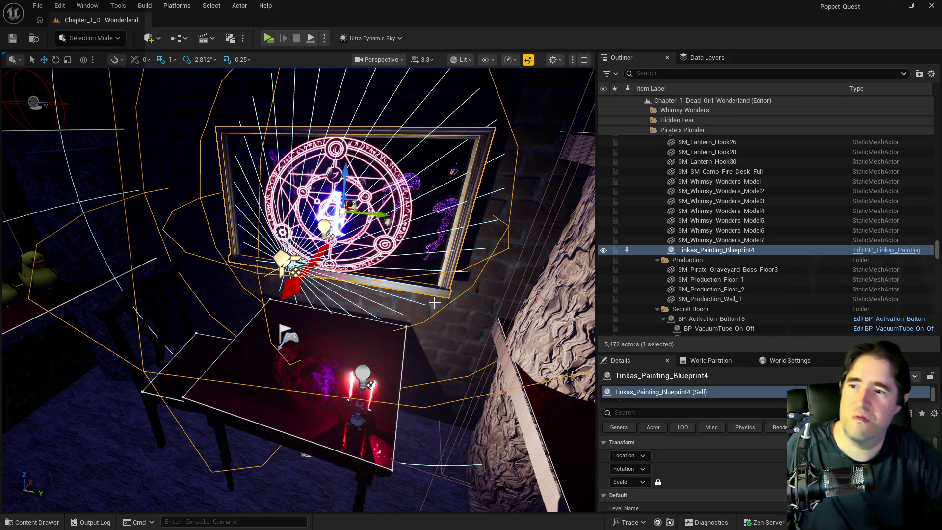
pyautogui.moveTo(435, 302); pyautogui.dragTo(434, 343)
pyautogui.moveTo(568, 76); pyautogui.dragTo(568, 76)
pyautogui.click(683, 59)
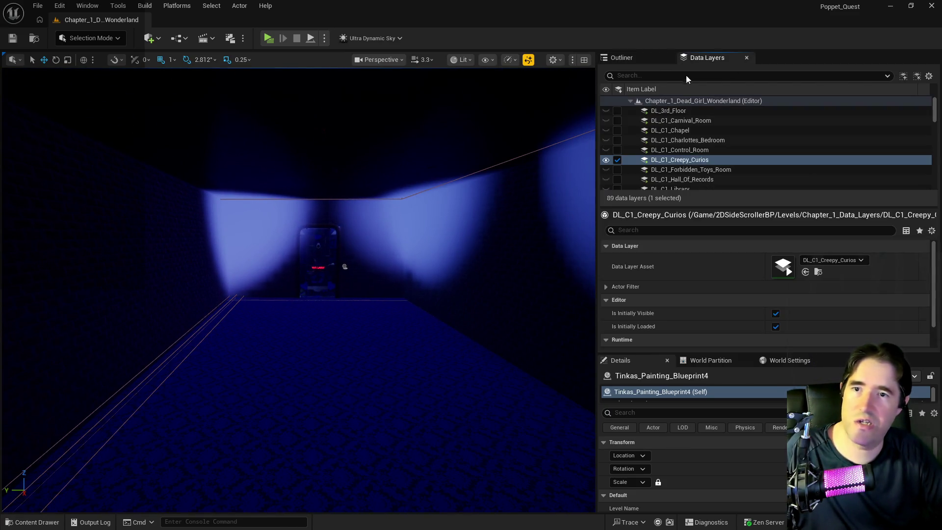
# Filter data layers by 'haunt' and make DL_C3_Haunted_Gallery visible.
pyautogui.write('haunt')
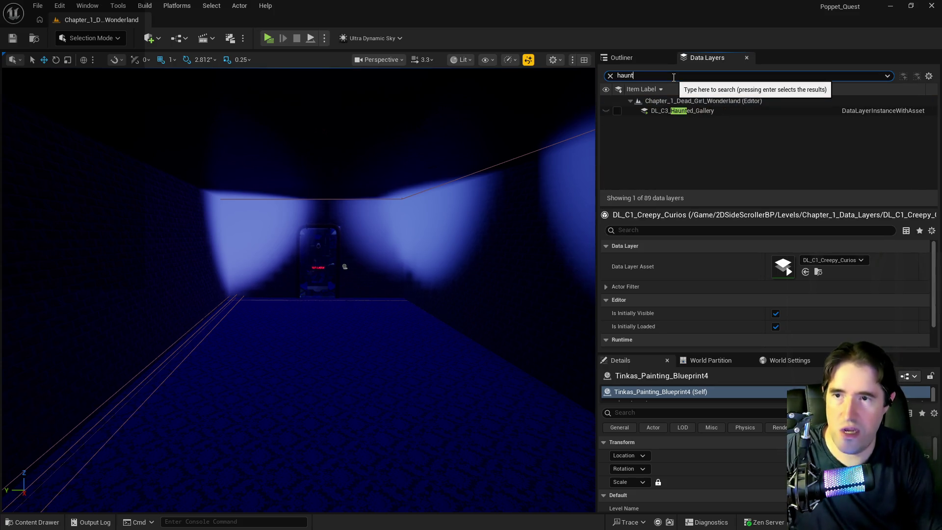
pyautogui.click(617, 111)
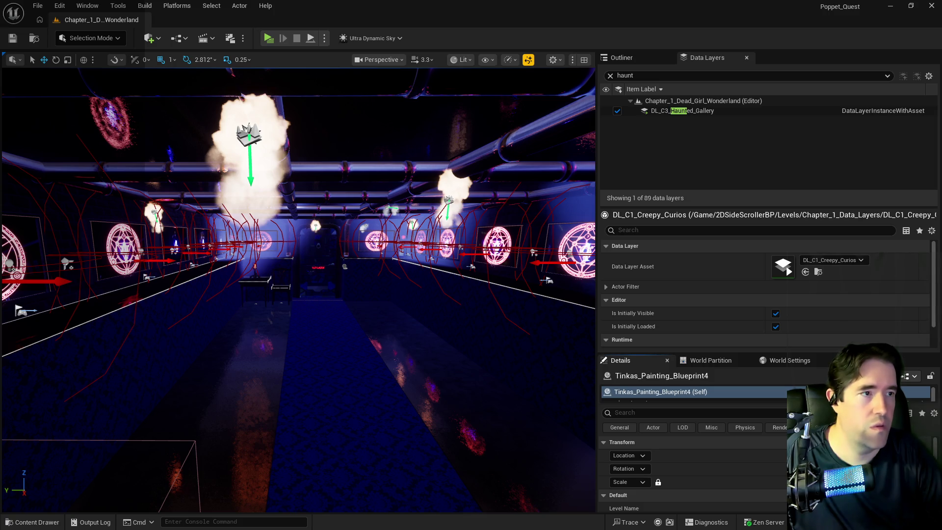
# Frame and select the glowing circle painting Tinkas_Painting_Blueprint22, then switch to the Chapter 3 doc.
pyautogui.moveTo(376, 400)
pyautogui.mouseDown()
pyautogui.moveTo(323, 388)
pyautogui.moveTo(309, 368)
pyautogui.moveTo(319, 343)
pyautogui.moveTo(290, 343)
pyautogui.mouseUp()
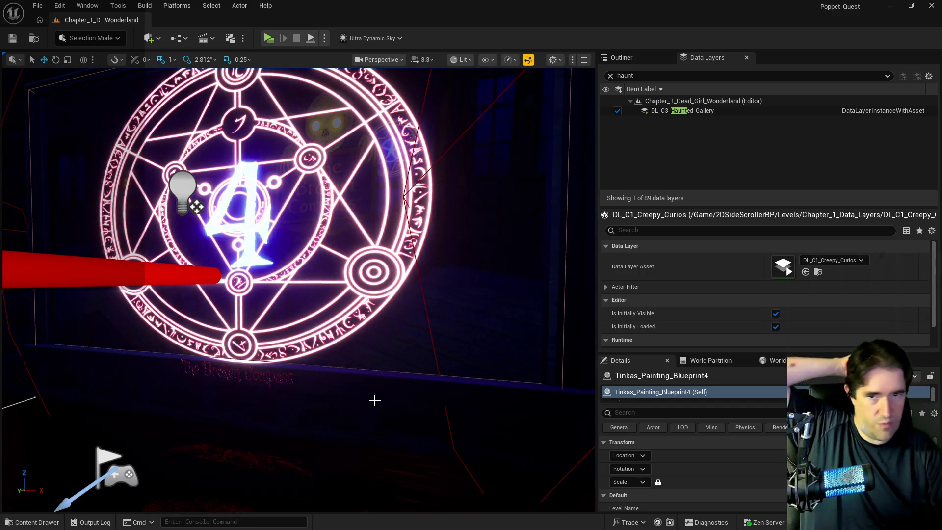
pyautogui.press('f')
pyautogui.scroll(6, 374, 400)
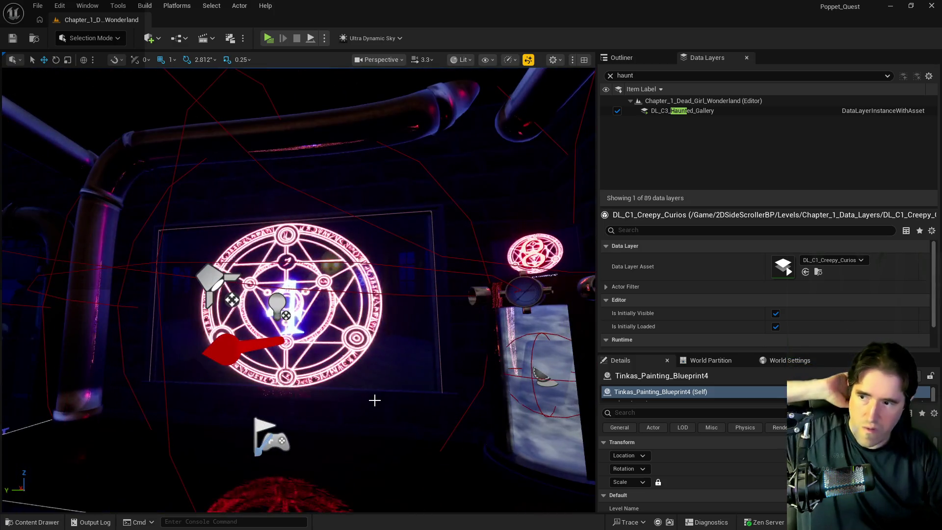
pyautogui.moveTo(374, 400)
pyautogui.mouseDown()
pyautogui.moveTo(374, 389)
pyautogui.moveTo(360, 410)
pyautogui.moveTo(374, 400)
pyautogui.moveTo(353, 407)
pyautogui.moveTo(328, 378)
pyautogui.moveTo(311, 384)
pyautogui.mouseUp()
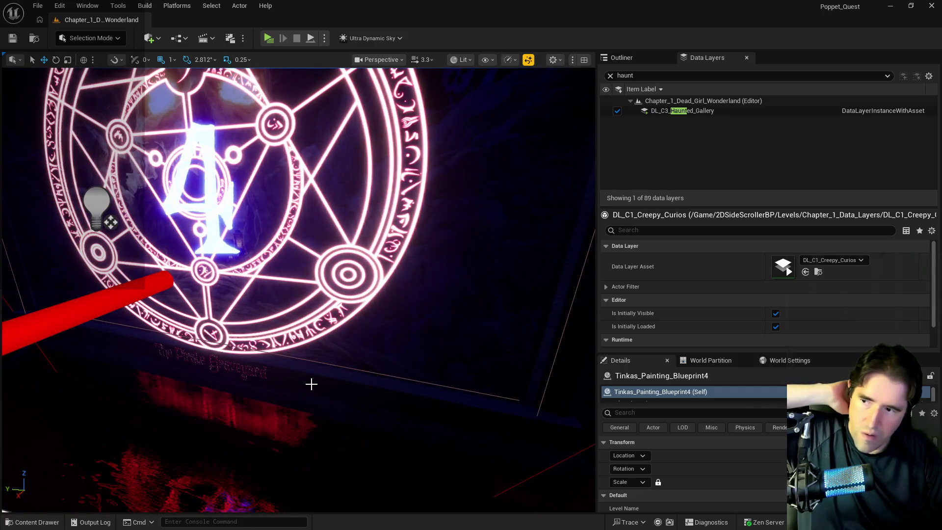
pyautogui.scroll(-5, 311, 385)
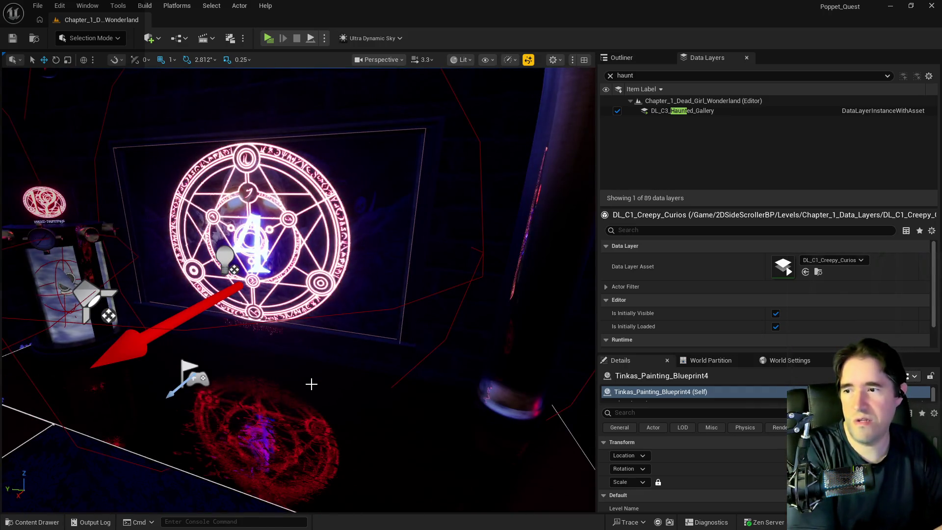
pyautogui.moveTo(311, 384); pyautogui.dragTo(292, 298)
pyautogui.click(292, 297)
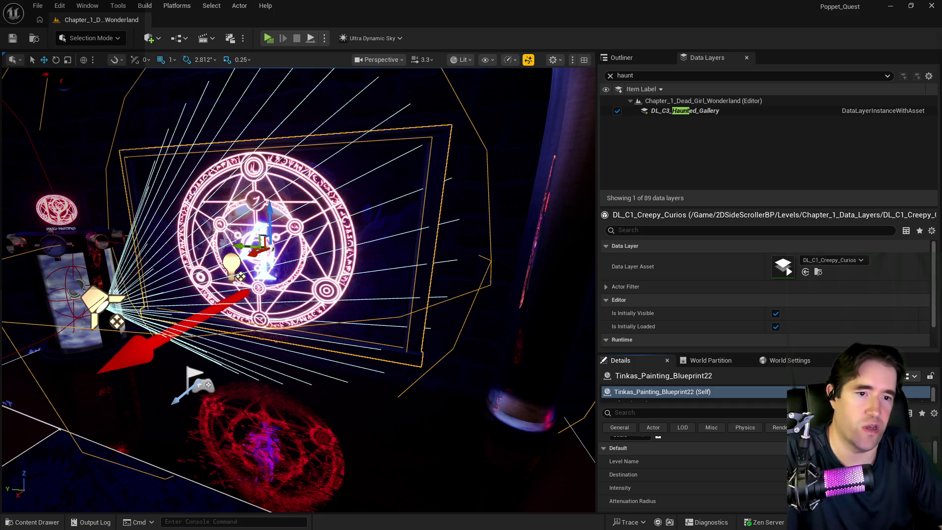
pyautogui.hotkey('alt', 'Tab')
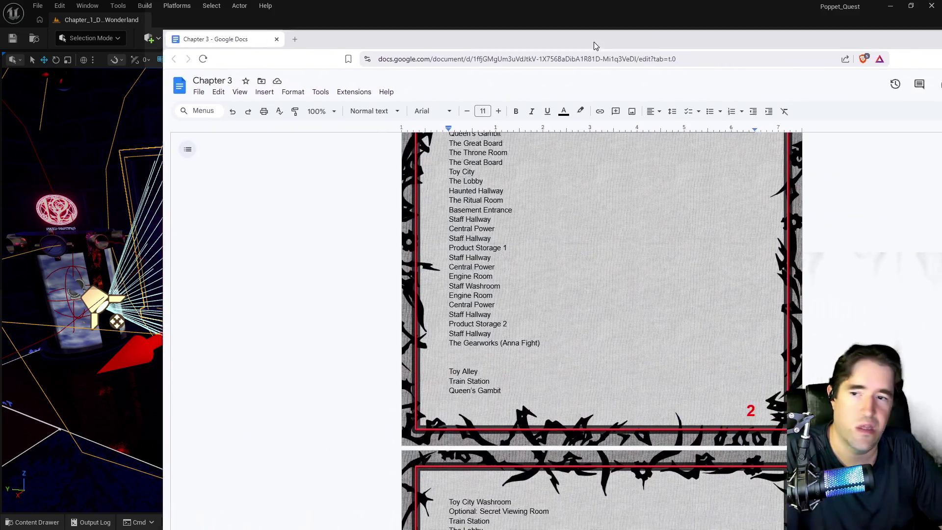
# Insert 'Stairway' and 'The Lobby' after Fortune Teller's Room in the Room Order list.
pyautogui.scroll(5, 441, 345)
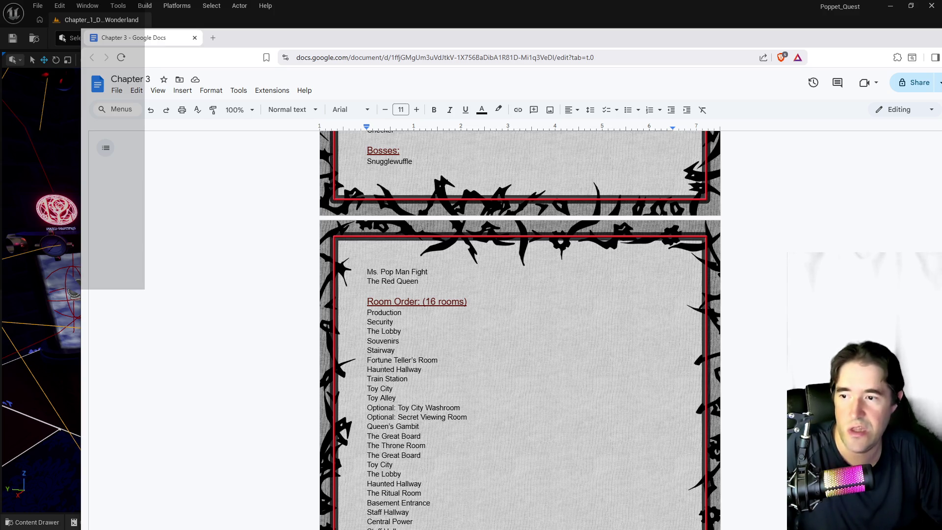
pyautogui.click(438, 360)
pyautogui.press('Return')
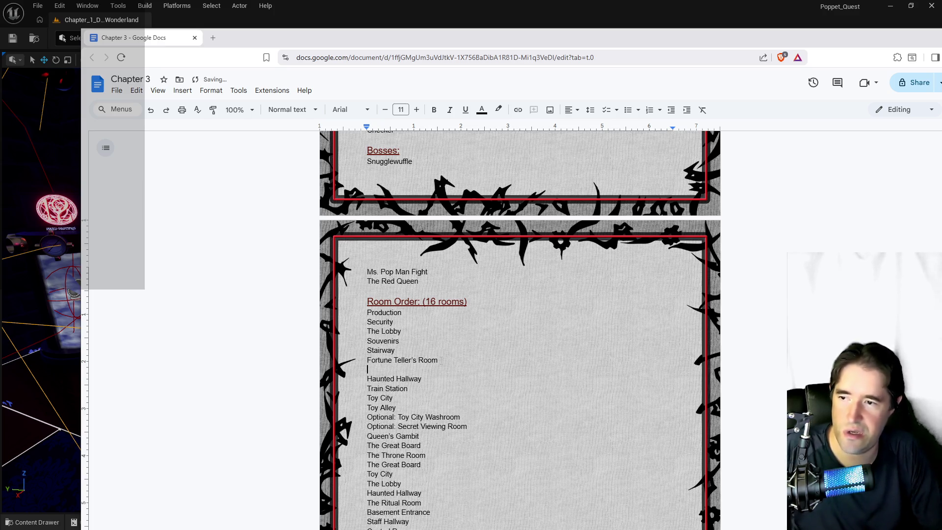
pyautogui.write('T')
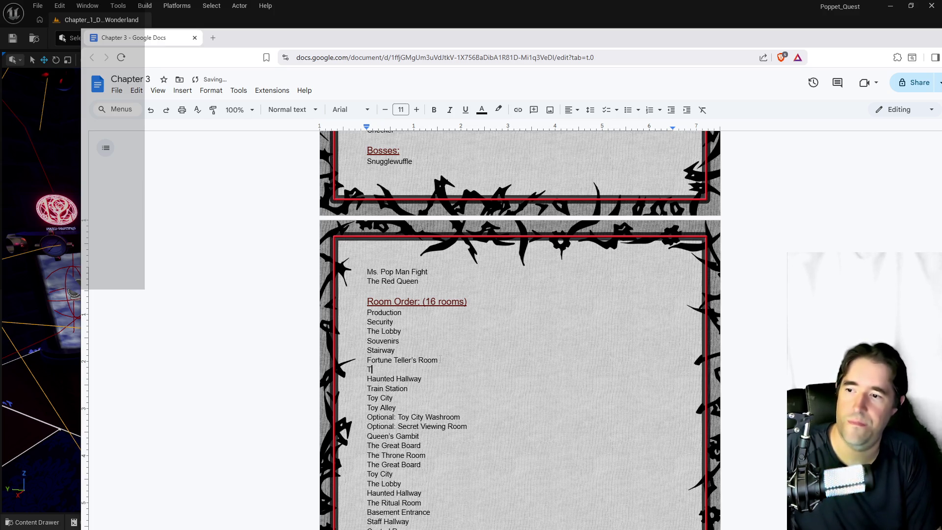
pyautogui.press('BackSpace')
pyautogui.write('Stairway')
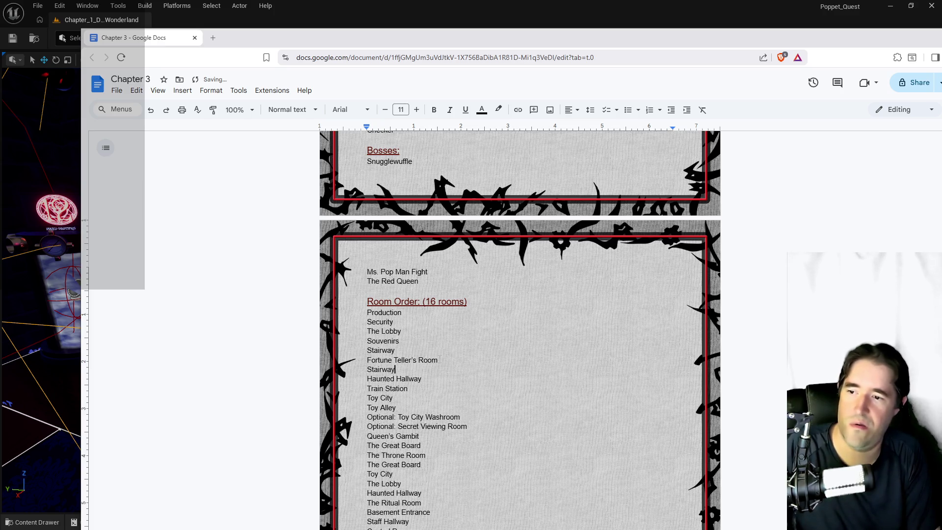
pyautogui.press('Return')
pyautogui.write('The Lobby')
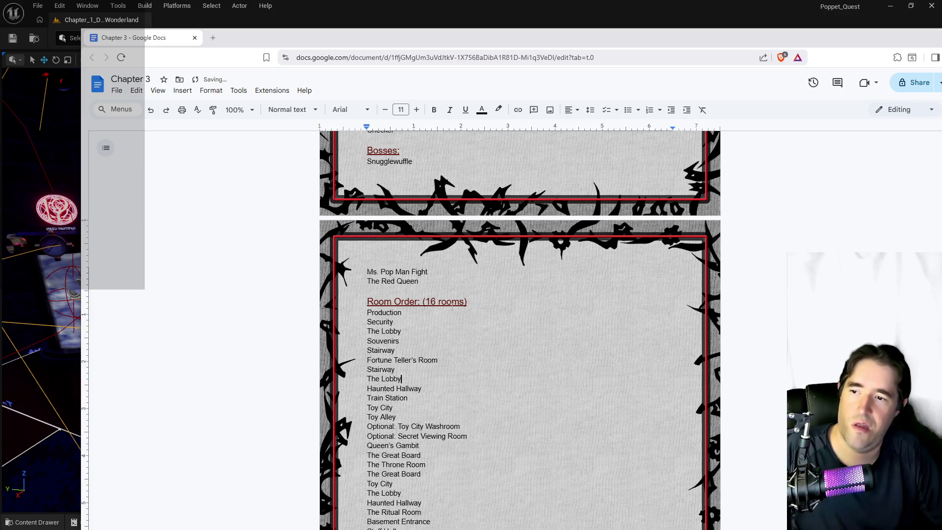
pyautogui.doubleClick(429, 301)
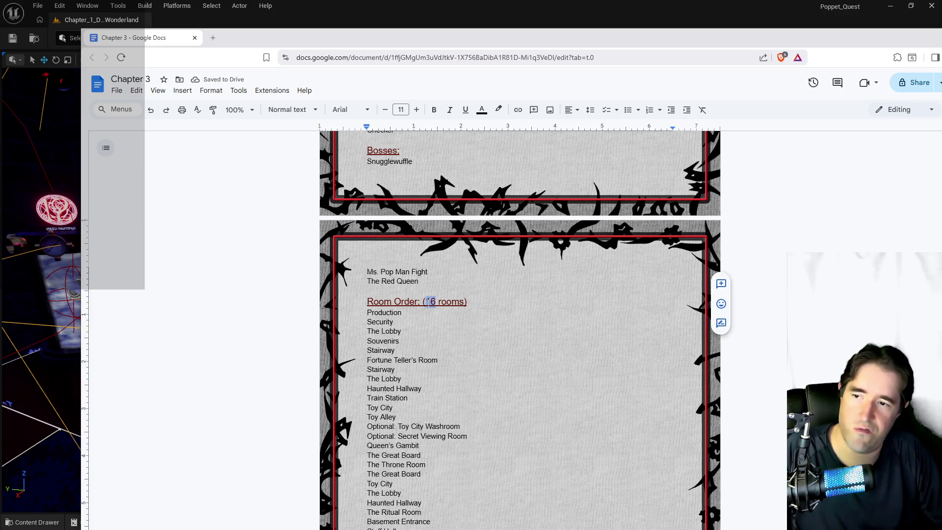
# Change the Room Order count from 16 to 24, highlight Haunted Hallway, and return to Unreal.
pyautogui.write('24')
pyautogui.scroll(-2, 444, 353)
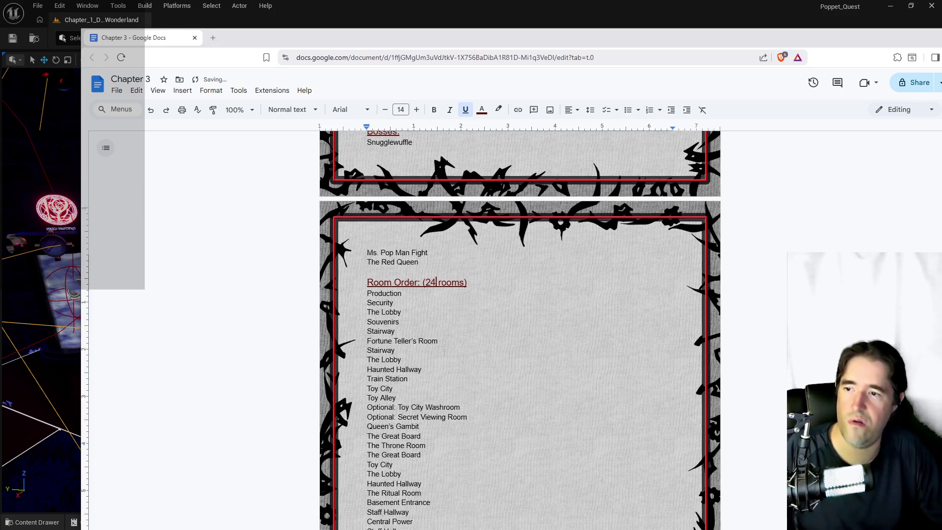
pyautogui.scroll(-2, 444, 353)
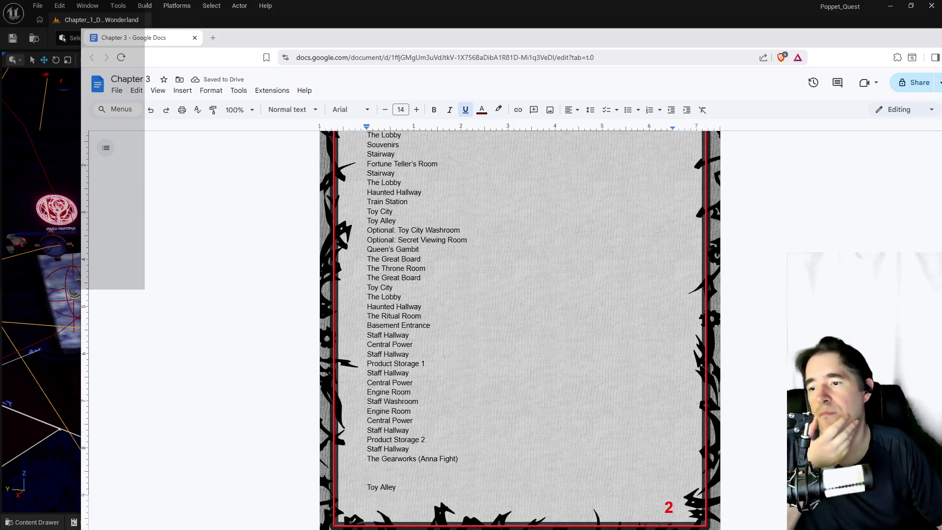
pyautogui.scroll(4, 444, 353)
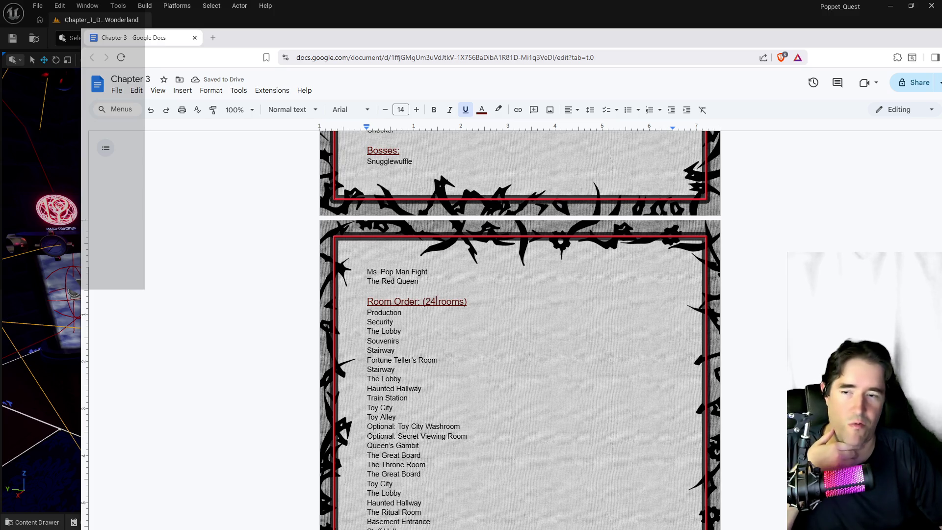
pyautogui.scroll(-2, 460, 328)
pyautogui.scroll(-4, 451, 343)
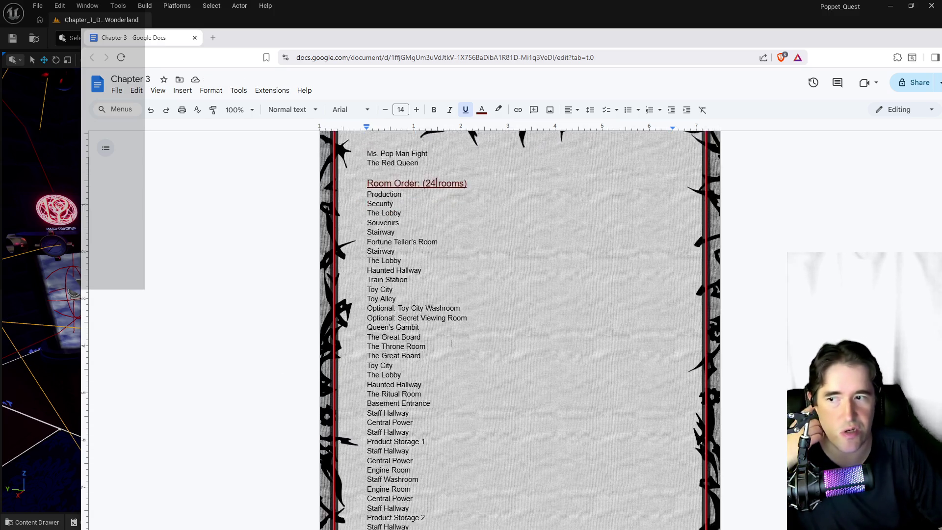
pyautogui.scroll(5, 451, 339)
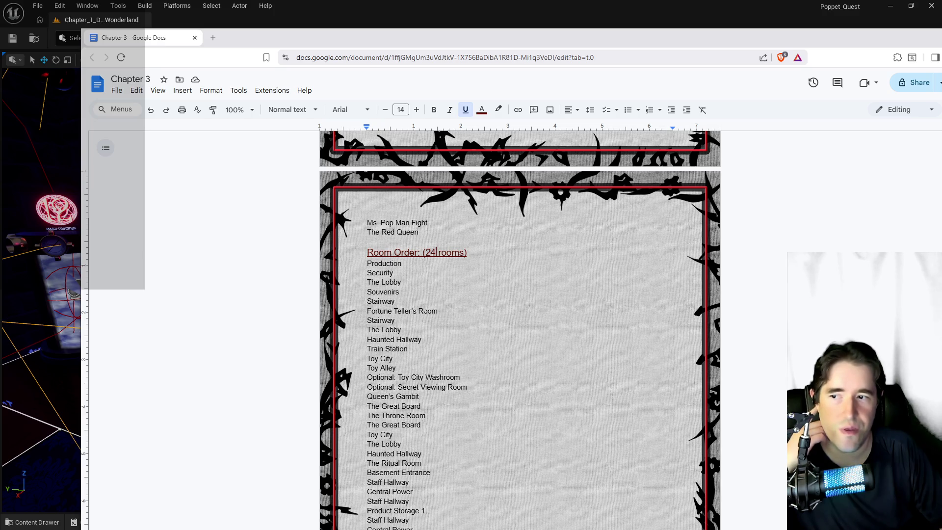
pyautogui.moveTo(425, 344); pyautogui.dragTo(367, 340)
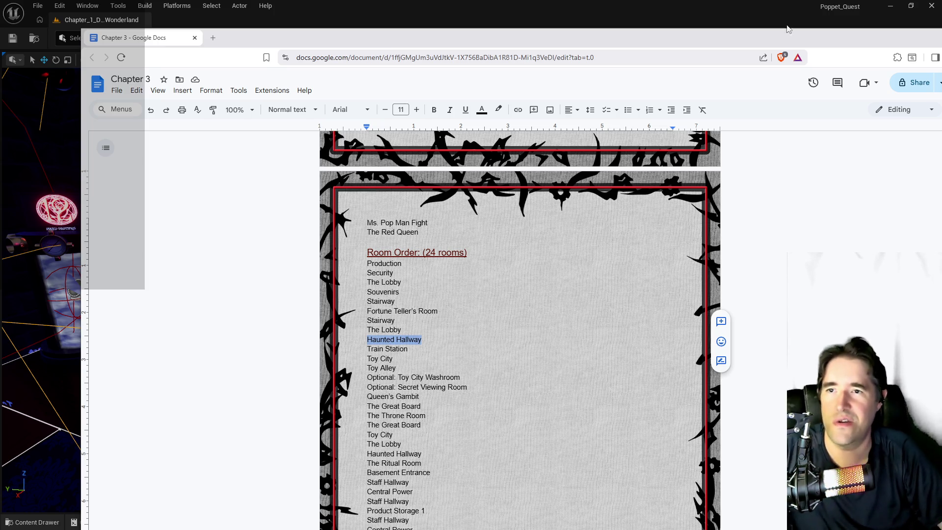
pyautogui.hotkey('alt', 'Tab')
pyautogui.press('w')
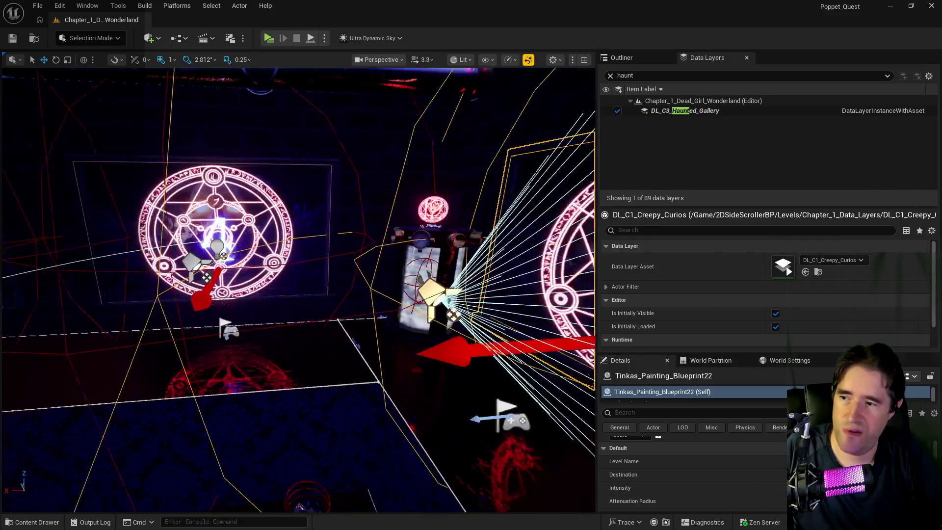
pyautogui.press('w')
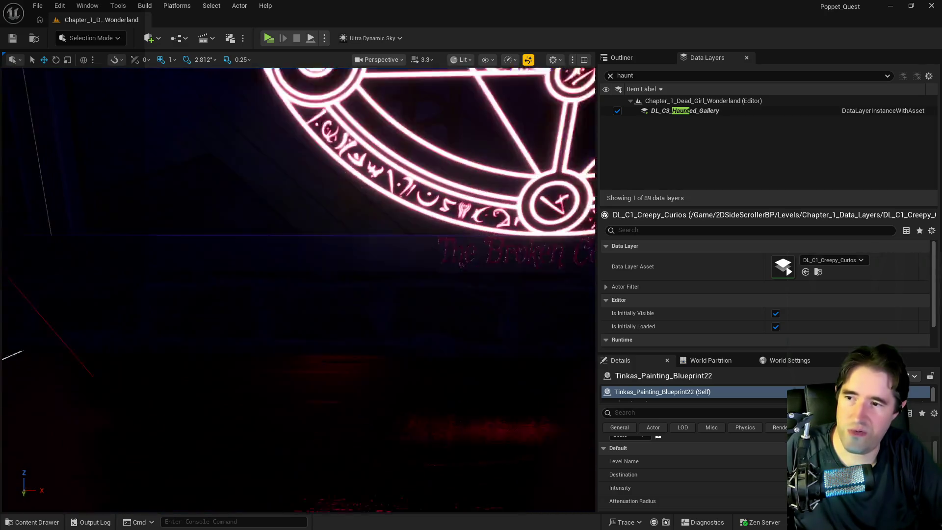
pyautogui.press('s')
pyautogui.press('s')
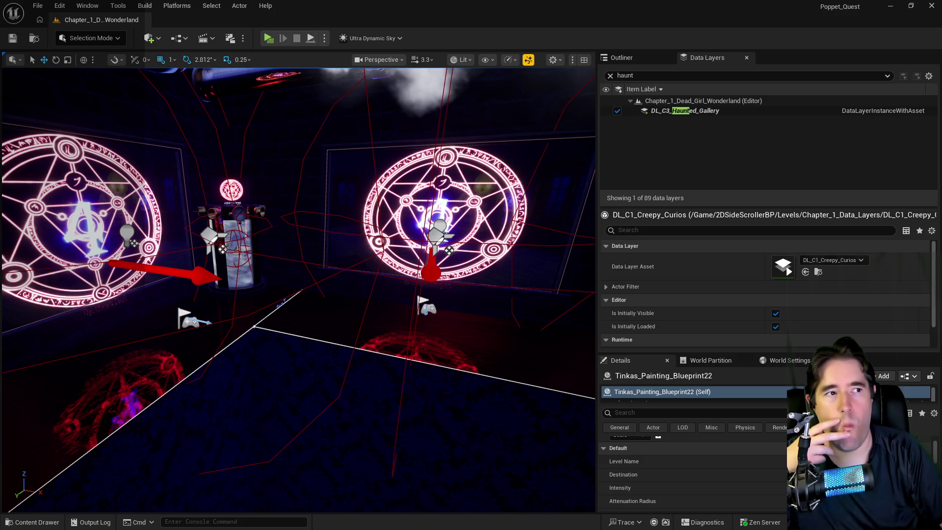
pyautogui.moveTo(374, 341); pyautogui.dragTo(306, 338)
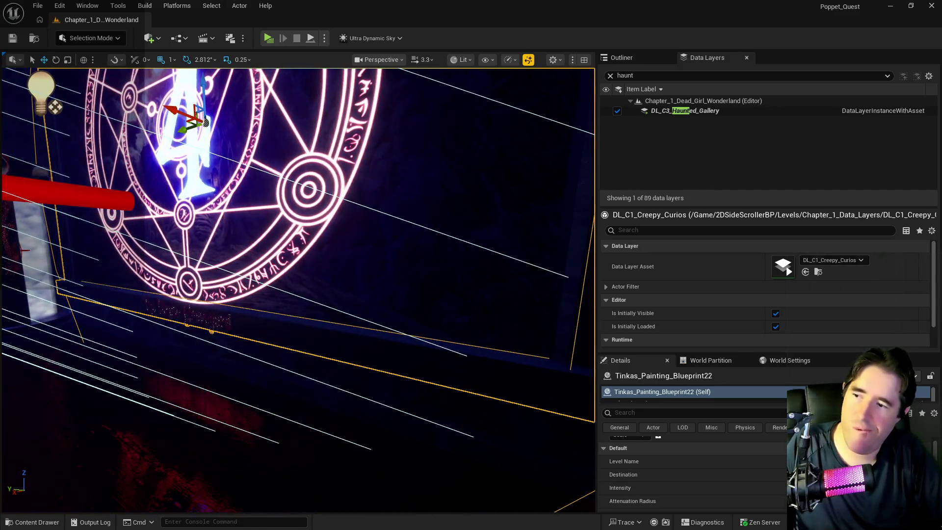
pyautogui.press('f')
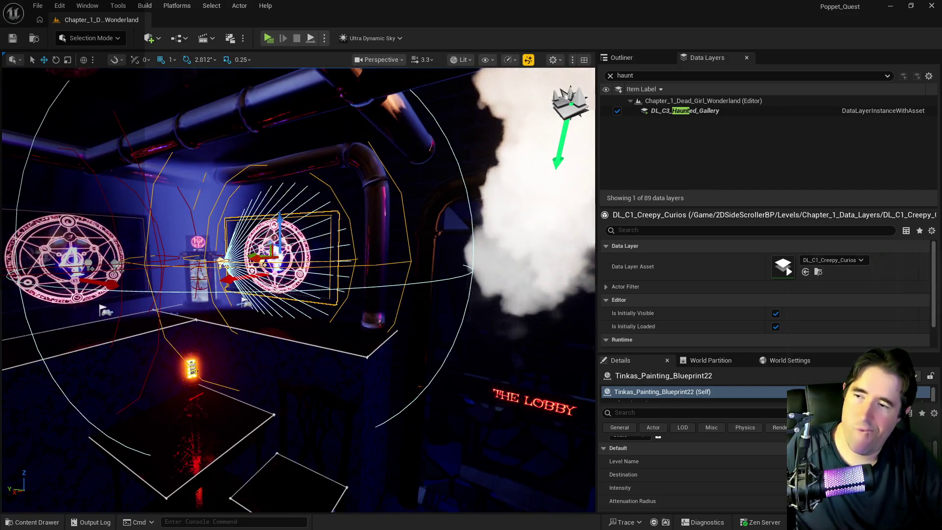
pyautogui.moveTo(332, 364)
pyautogui.mouseDown()
pyautogui.moveTo(243, 345)
pyautogui.moveTo(327, 361)
pyautogui.mouseUp()
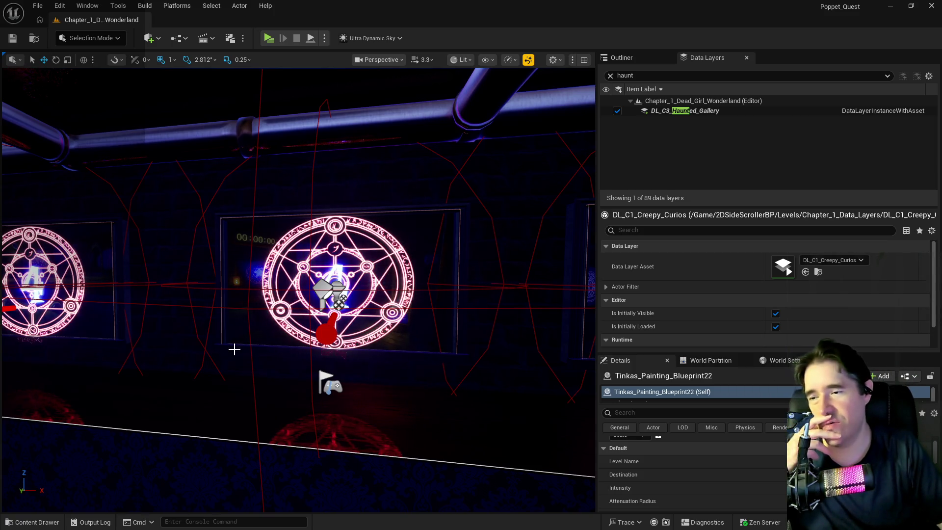
pyautogui.press('s')
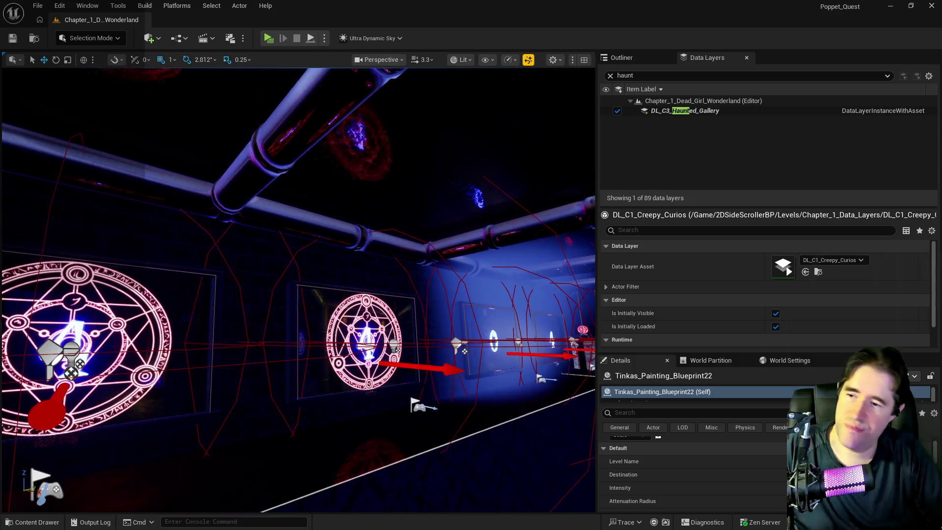
pyautogui.press('w')
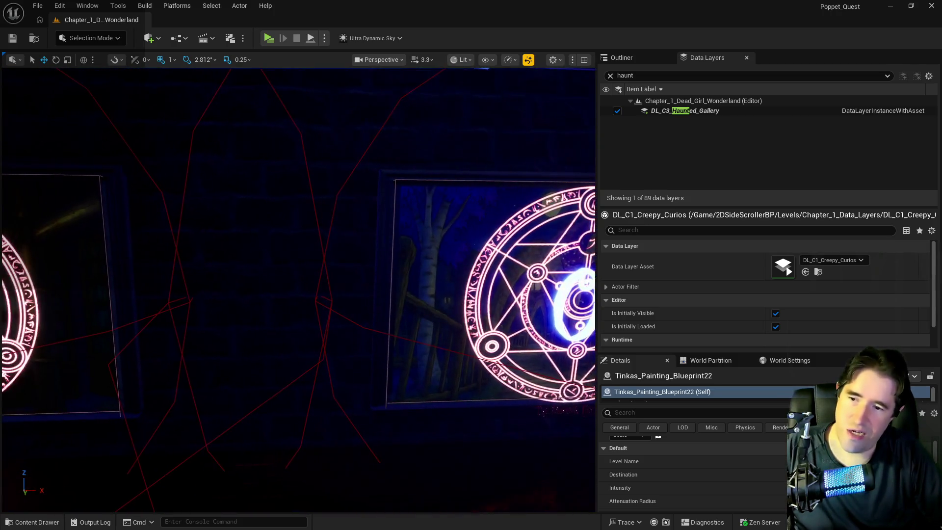
pyautogui.press('s')
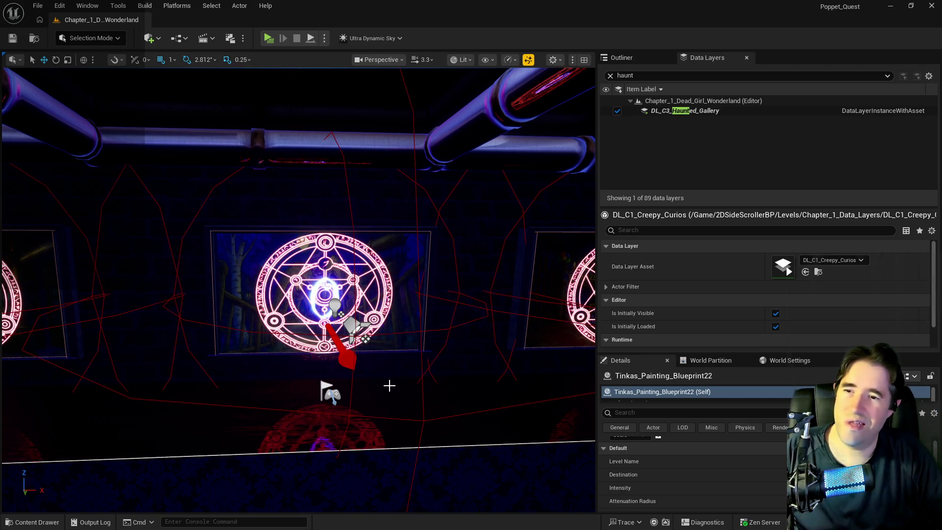
pyautogui.press('f')
pyautogui.moveTo(322, 357)
pyautogui.mouseDown()
pyautogui.moveTo(235, 351)
pyautogui.moveTo(304, 358)
pyautogui.moveTo(289, 393)
pyautogui.moveTo(319, 373)
pyautogui.moveTo(304, 379)
pyautogui.moveTo(318, 360)
pyautogui.mouseUp()
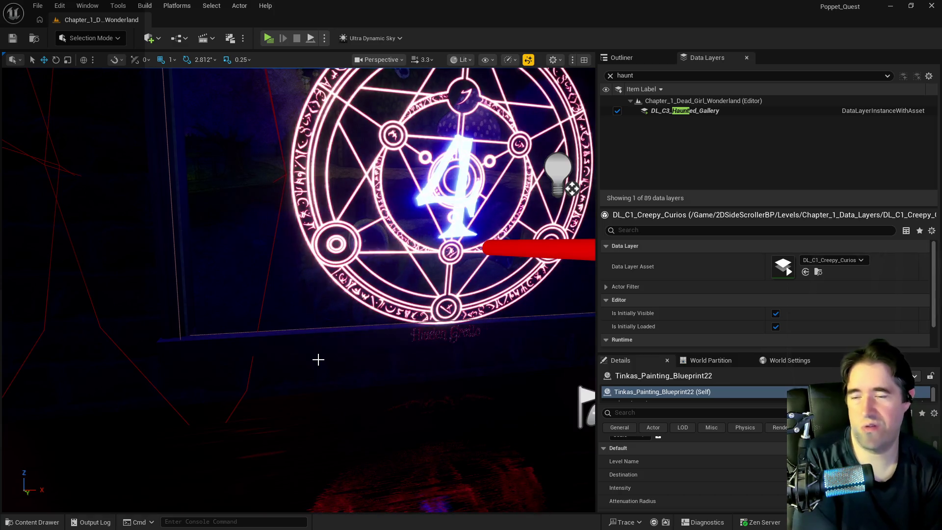
pyautogui.moveTo(304, 356); pyautogui.dragTo(319, 358)
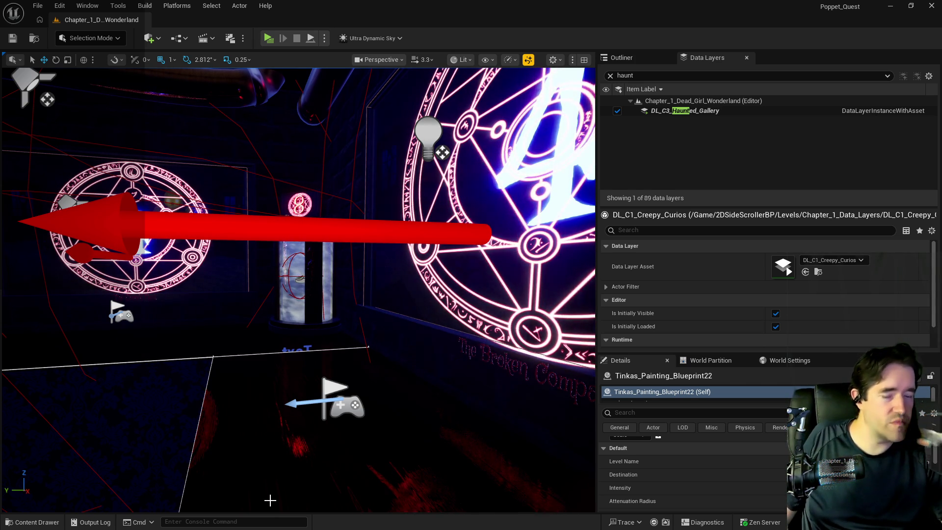
pyautogui.moveTo(296, 503); pyautogui.dragTo(182, 454)
pyautogui.moveTo(369, 410)
pyautogui.mouseDown()
pyautogui.moveTo(358, 407)
pyautogui.moveTo(369, 410)
pyautogui.mouseUp()
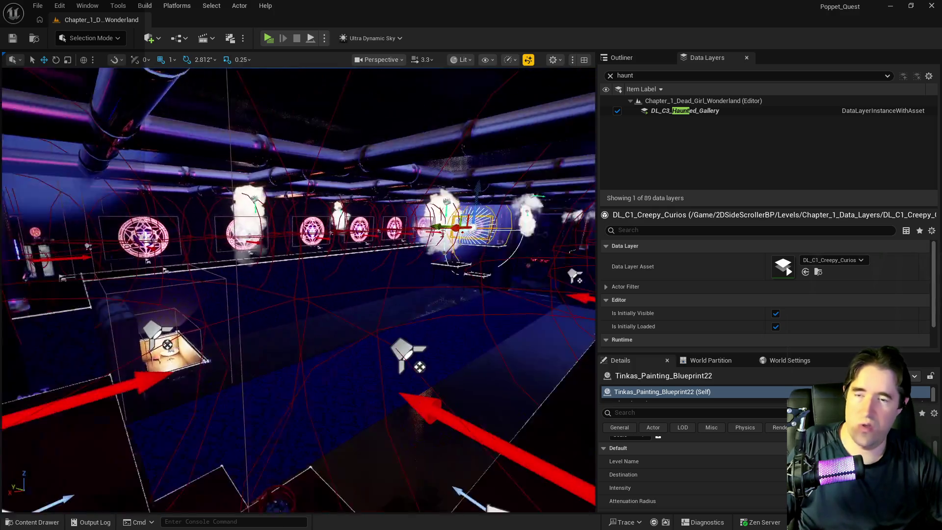
pyautogui.press('w')
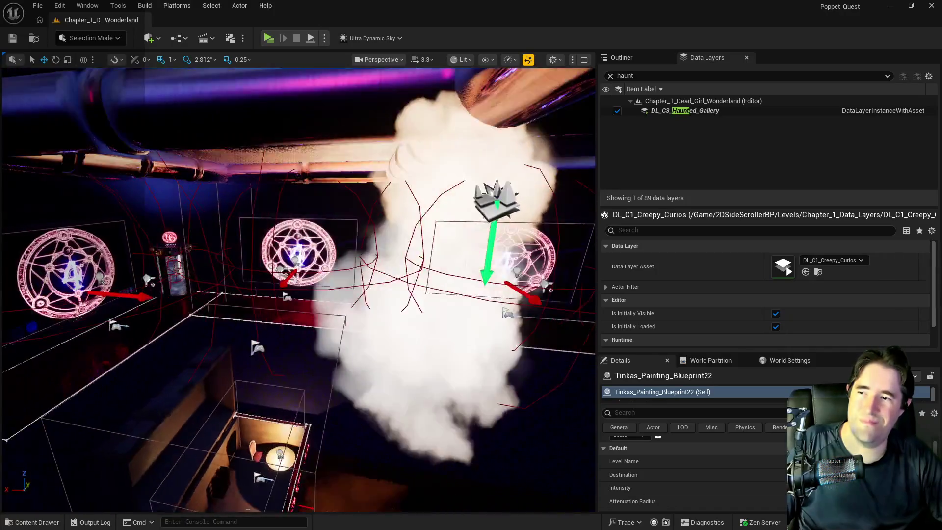
pyautogui.press('w')
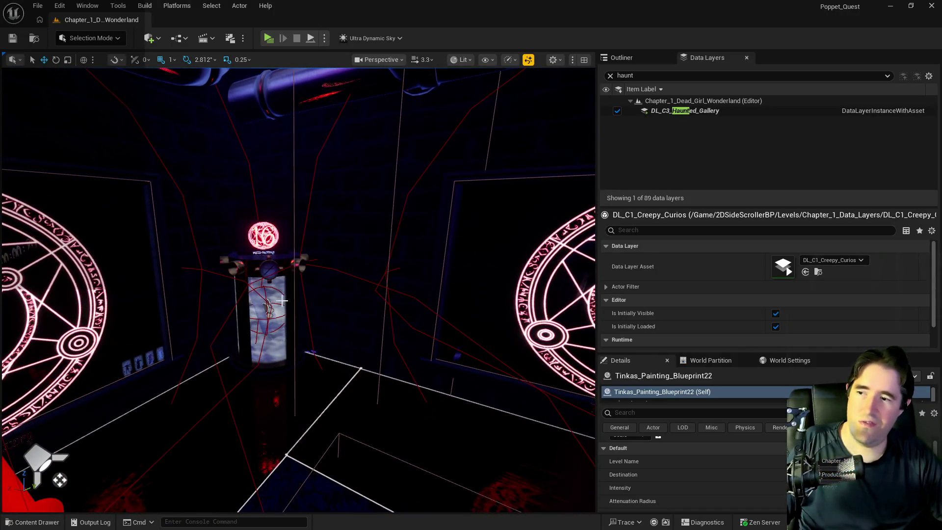
pyautogui.press('s')
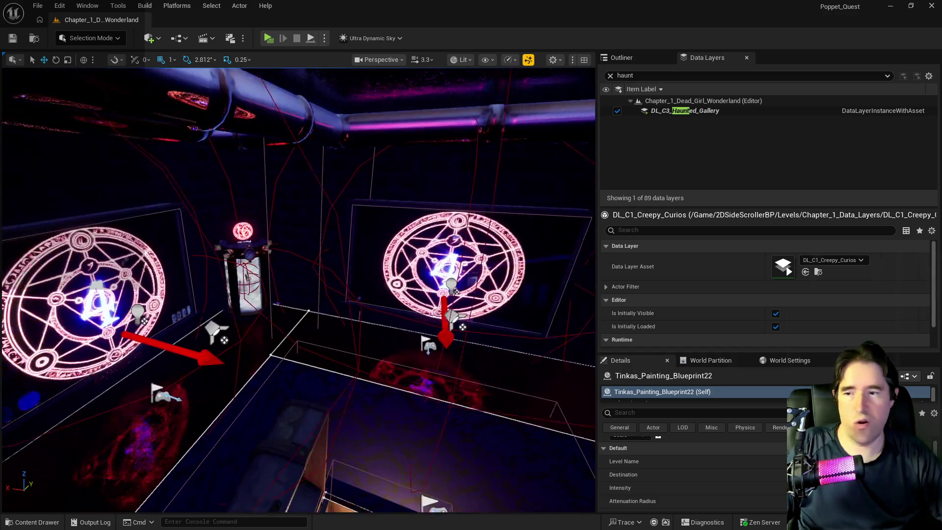
pyautogui.press('s')
pyautogui.press('w')
pyautogui.press('w')
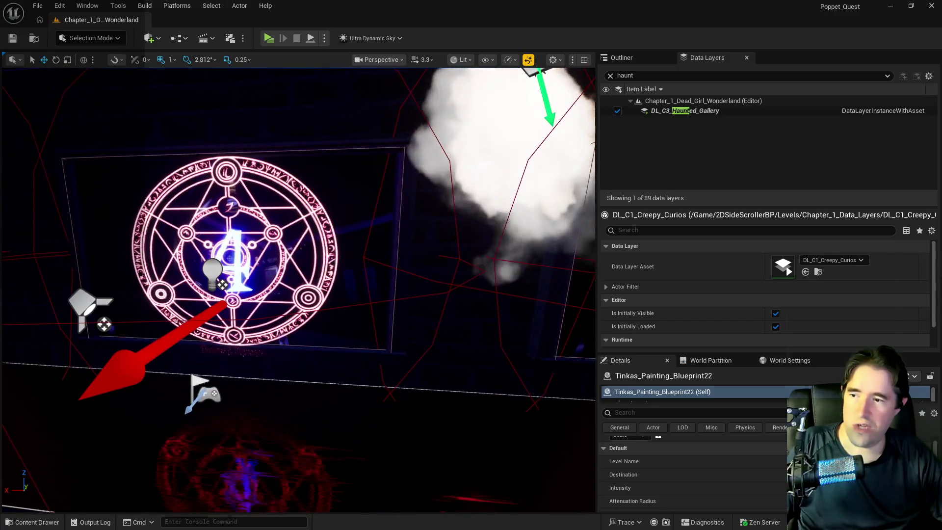
pyautogui.press('w')
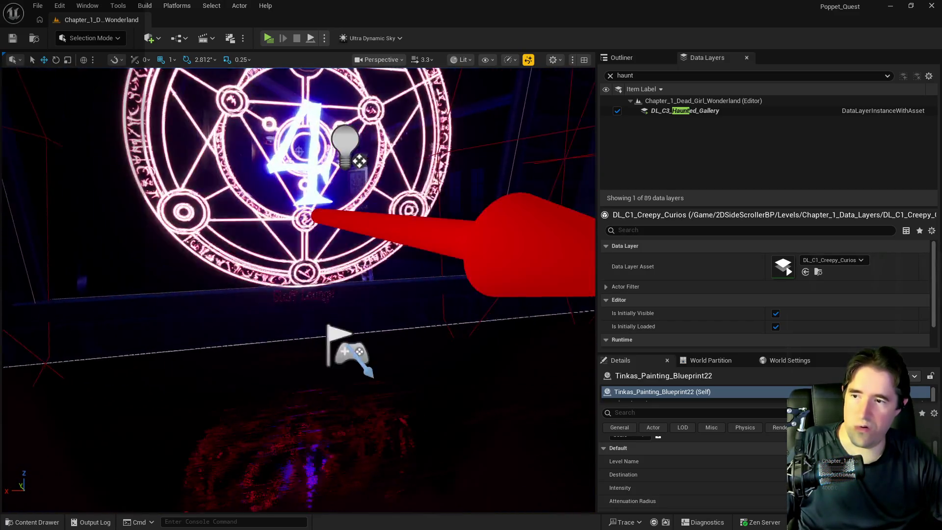
pyautogui.press('d')
pyautogui.press('s')
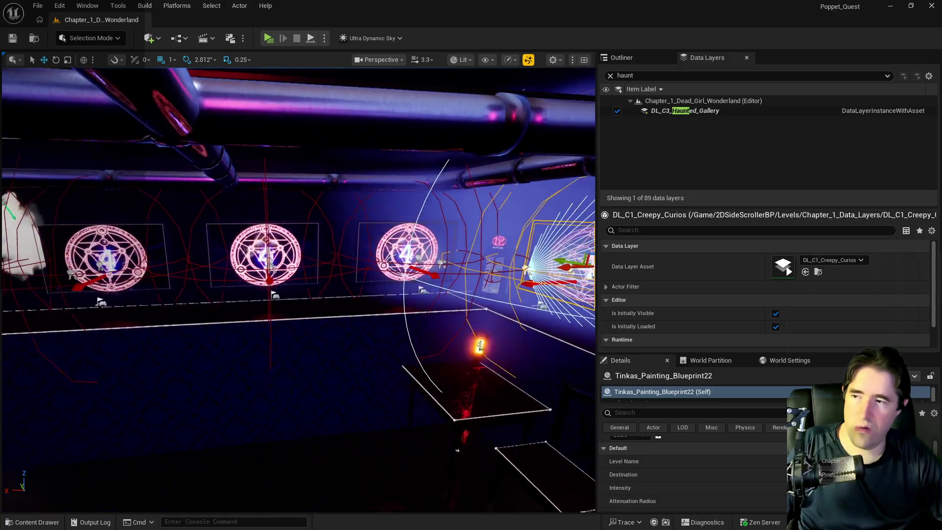
pyautogui.press('w')
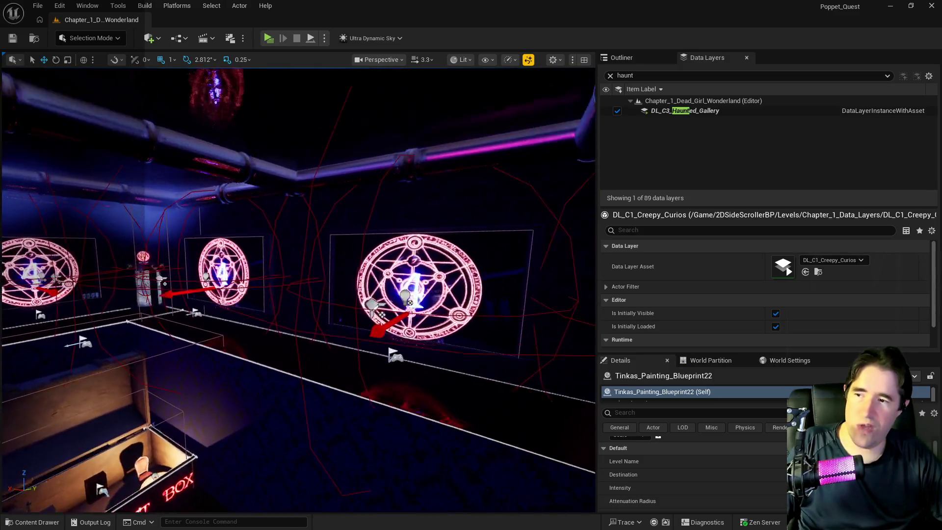
pyautogui.press('d')
pyautogui.press('a')
pyautogui.press('s')
pyautogui.press('a')
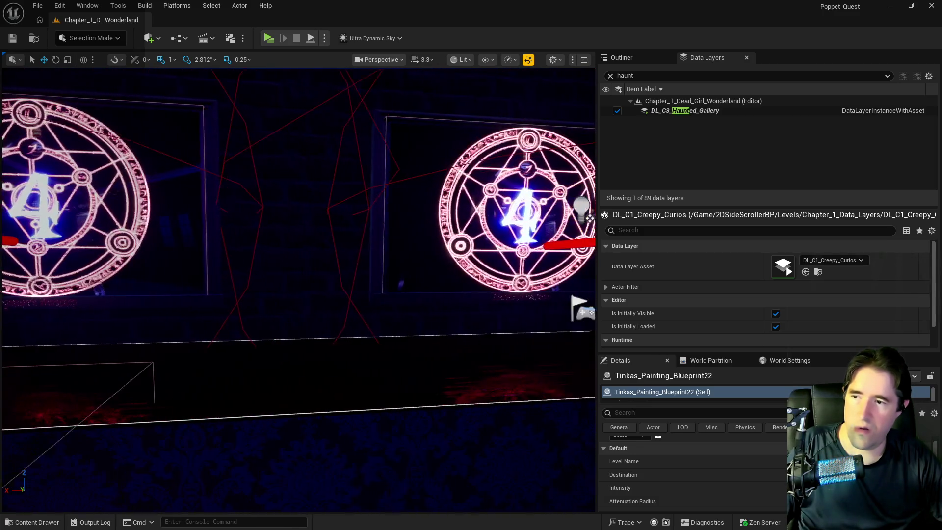
pyautogui.press('w')
pyautogui.press('d')
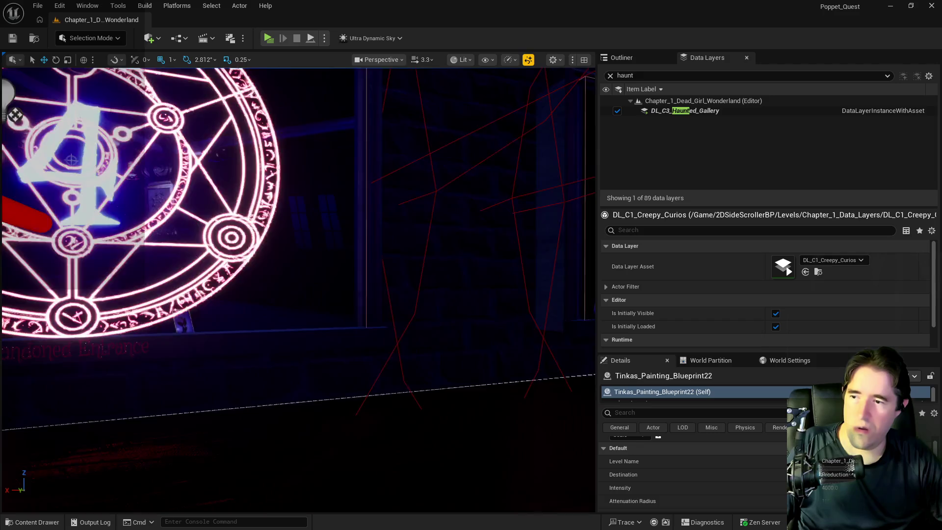
pyautogui.press('a')
pyautogui.press('s')
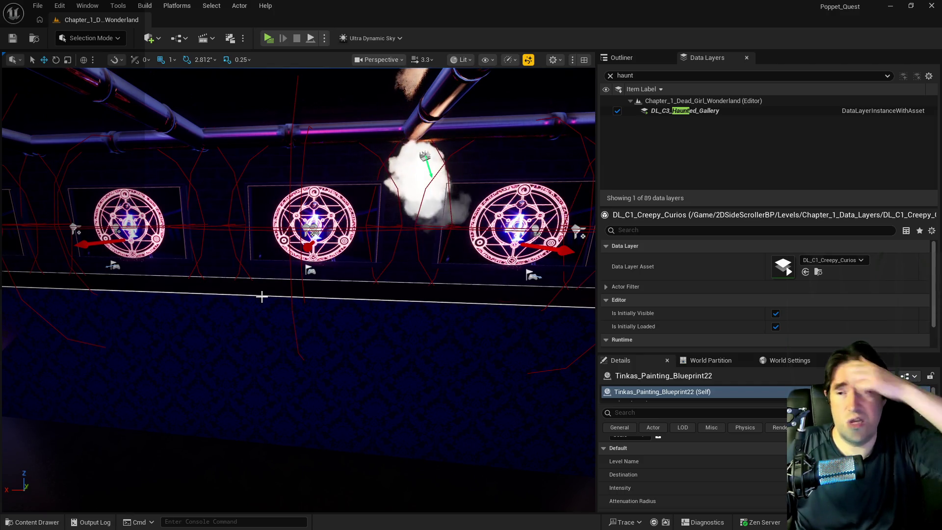
pyautogui.moveTo(240, 324); pyautogui.dragTo(240, 325)
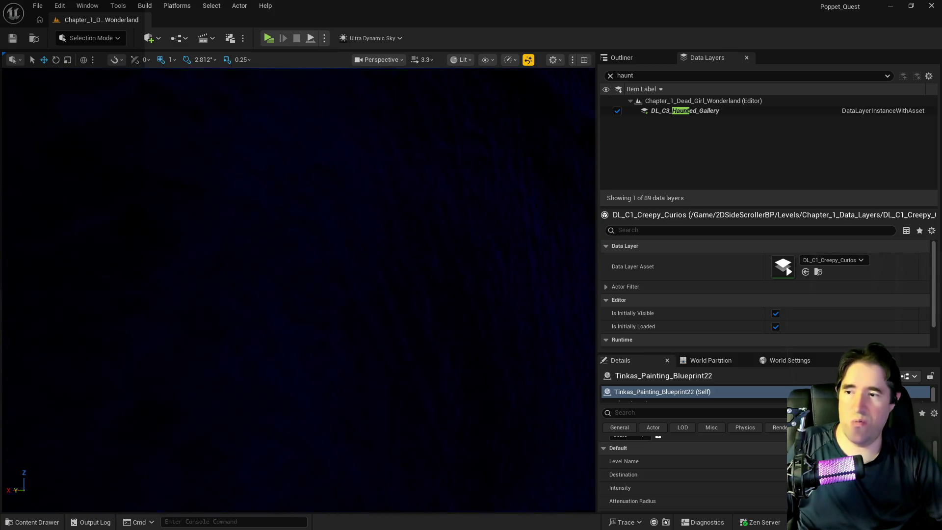
pyautogui.moveTo(240, 324); pyautogui.dragTo(240, 325)
pyautogui.moveTo(322, 347); pyautogui.dragTo(322, 346)
pyautogui.moveTo(279, 276); pyautogui.dragTo(378, 314)
pyautogui.moveTo(321, 347); pyautogui.dragTo(321, 347)
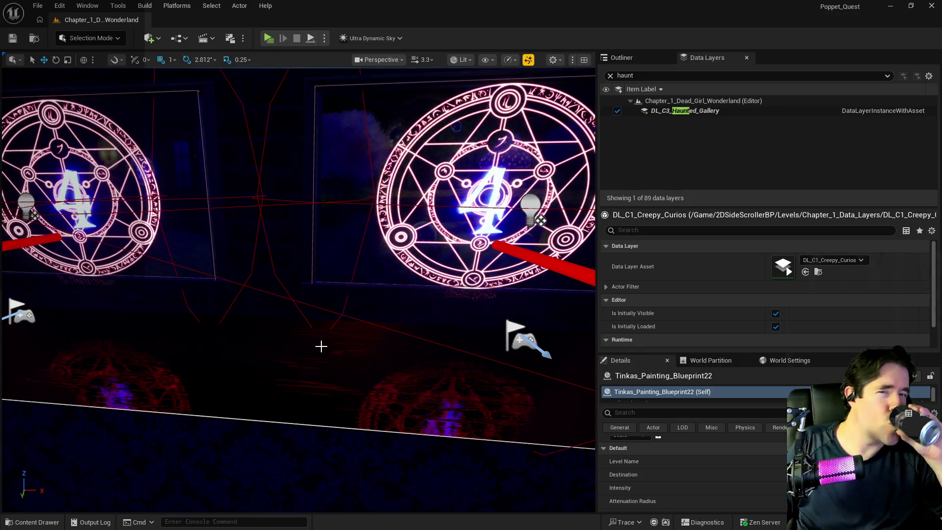
pyautogui.moveTo(322, 347); pyautogui.dragTo(321, 346)
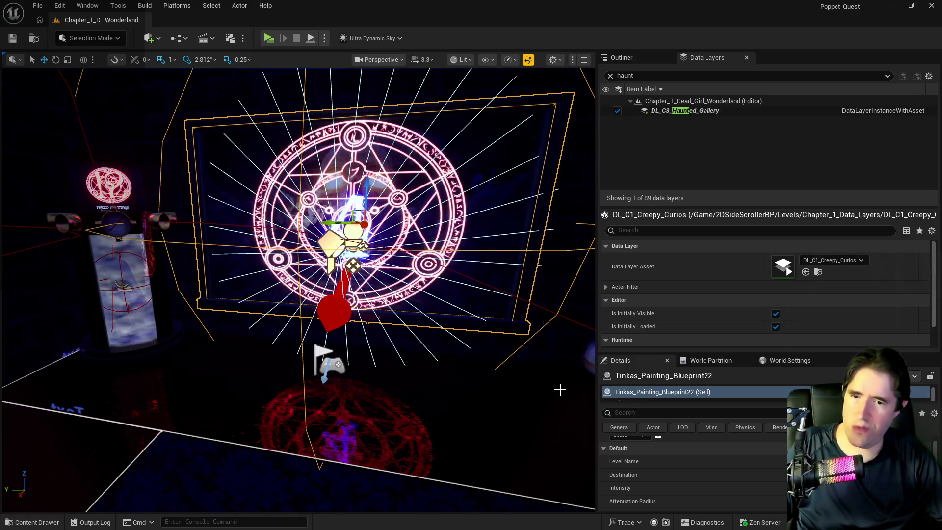
pyautogui.scroll(-2, 687, 471)
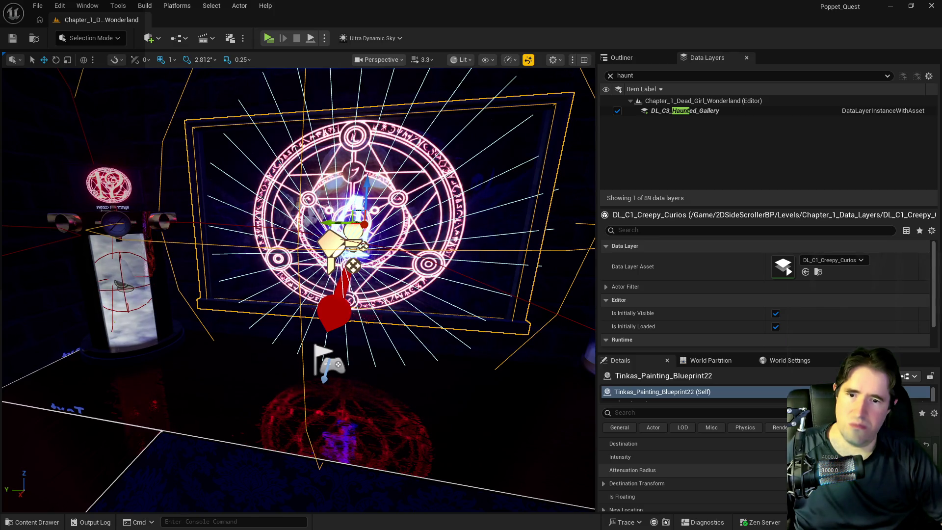
# Fly to the magic-circle paintings and select Tinkas_Painting_Blueprint32 head-on with its Player Start.
pyautogui.moveTo(530, 444)
pyautogui.mouseDown()
pyautogui.moveTo(490, 441)
pyautogui.moveTo(549, 422)
pyautogui.moveTo(530, 417)
pyautogui.moveTo(574, 417)
pyautogui.moveTo(513, 417)
pyautogui.moveTo(513, 397)
pyautogui.moveTo(516, 445)
pyautogui.mouseUp()
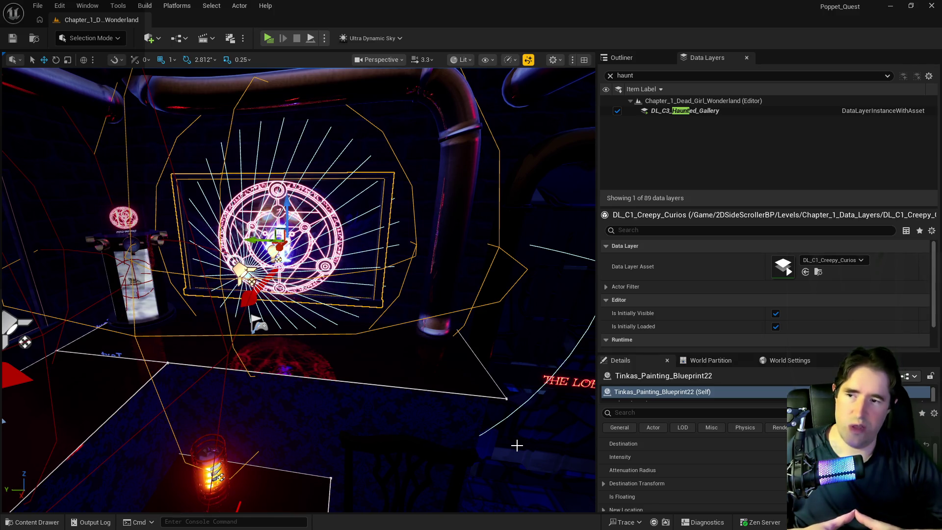
pyautogui.moveTo(509, 466); pyautogui.dragTo(509, 467)
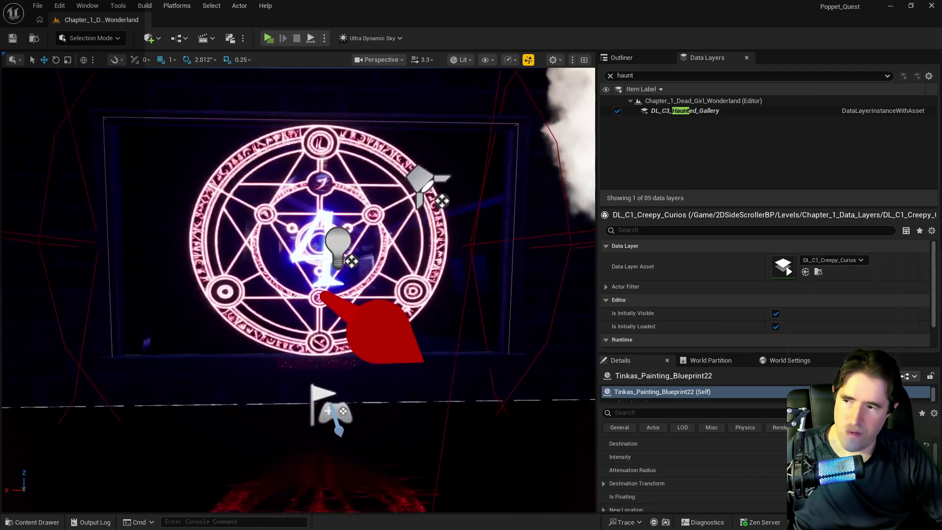
pyautogui.moveTo(509, 466); pyautogui.dragTo(509, 467)
pyautogui.moveTo(409, 413); pyautogui.dragTo(409, 413)
pyautogui.click(265, 295)
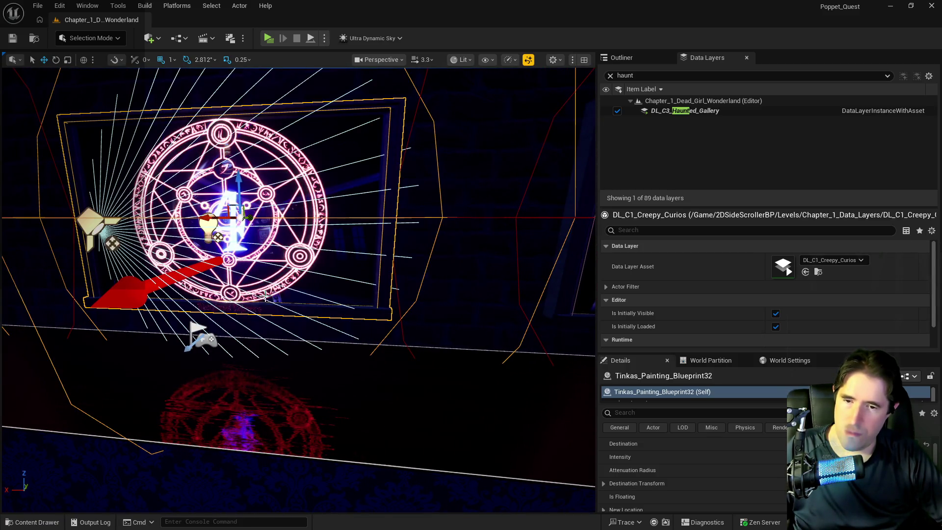
pyautogui.moveTo(523, 400); pyautogui.dragTo(523, 400)
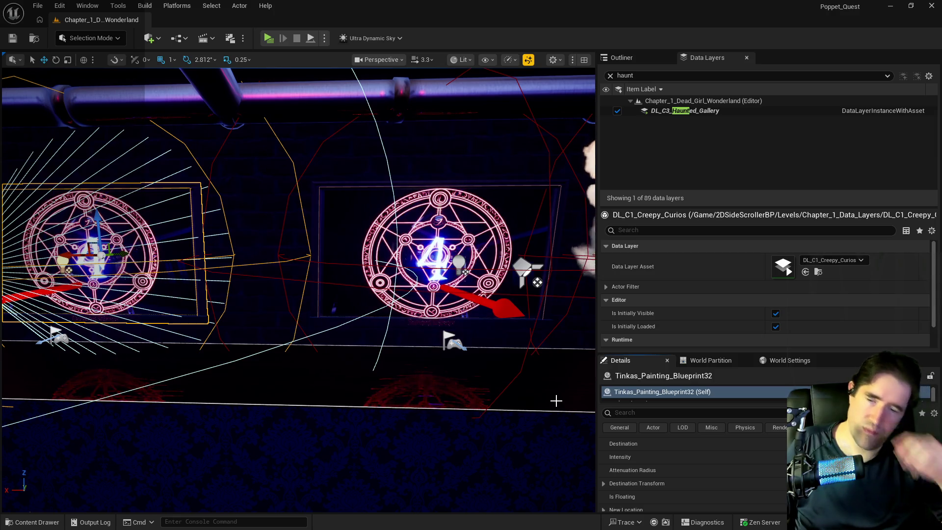
pyautogui.moveTo(556, 401)
pyautogui.mouseDown()
pyautogui.moveTo(476, 371)
pyautogui.moveTo(302, 366)
pyautogui.mouseUp()
pyautogui.click(241, 369)
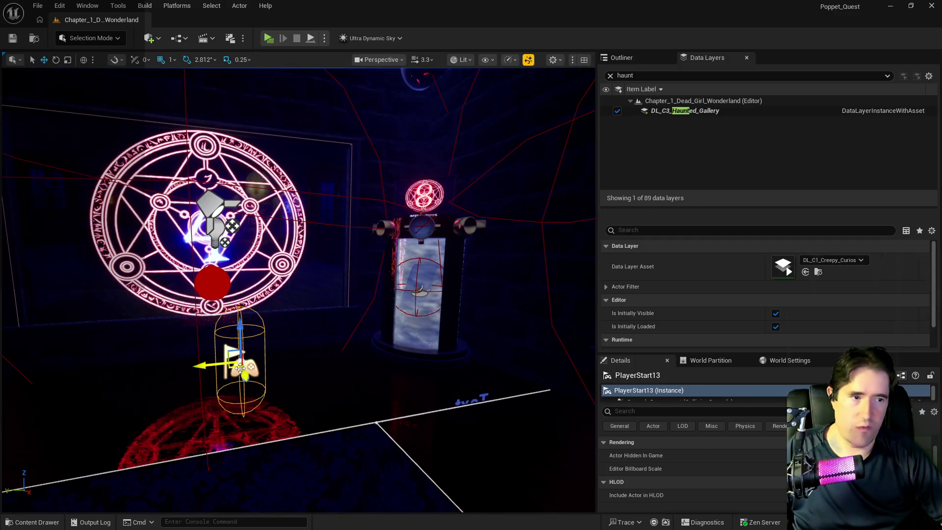
pyautogui.moveTo(250, 374)
pyautogui.mouseDown()
pyautogui.moveTo(373, 374)
pyautogui.moveTo(407, 387)
pyautogui.moveTo(341, 393)
pyautogui.moveTo(341, 406)
pyautogui.moveTo(356, 408)
pyautogui.moveTo(344, 411)
pyautogui.moveTo(328, 391)
pyautogui.mouseUp()
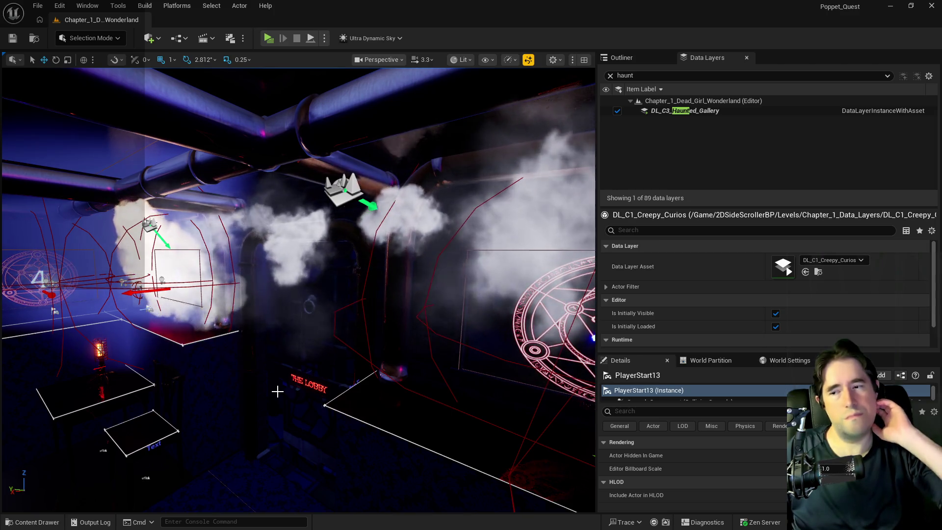
pyautogui.moveTo(248, 412)
pyautogui.mouseDown()
pyautogui.moveTo(230, 373)
pyautogui.moveTo(246, 334)
pyautogui.moveTo(206, 334)
pyautogui.moveTo(230, 337)
pyautogui.moveTo(201, 338)
pyautogui.moveTo(231, 337)
pyautogui.moveTo(204, 340)
pyautogui.moveTo(221, 419)
pyautogui.mouseUp()
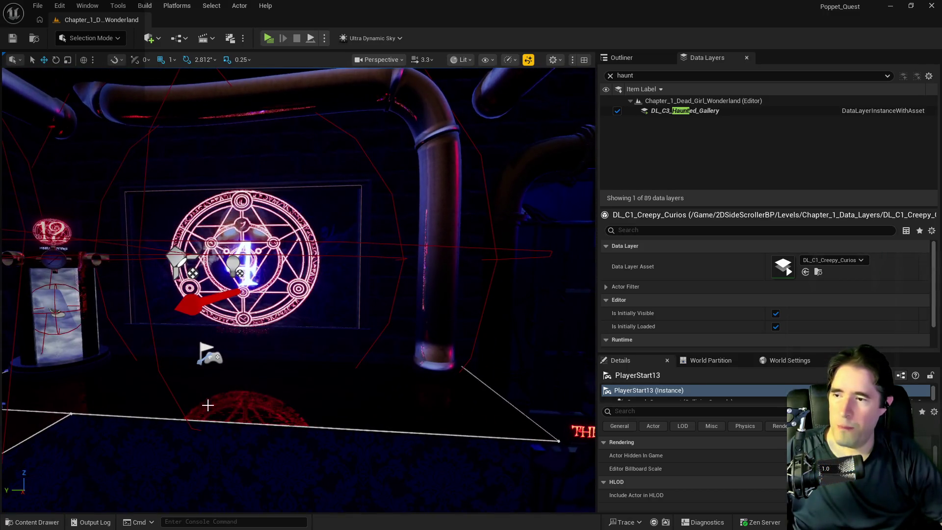
pyautogui.click(240, 260)
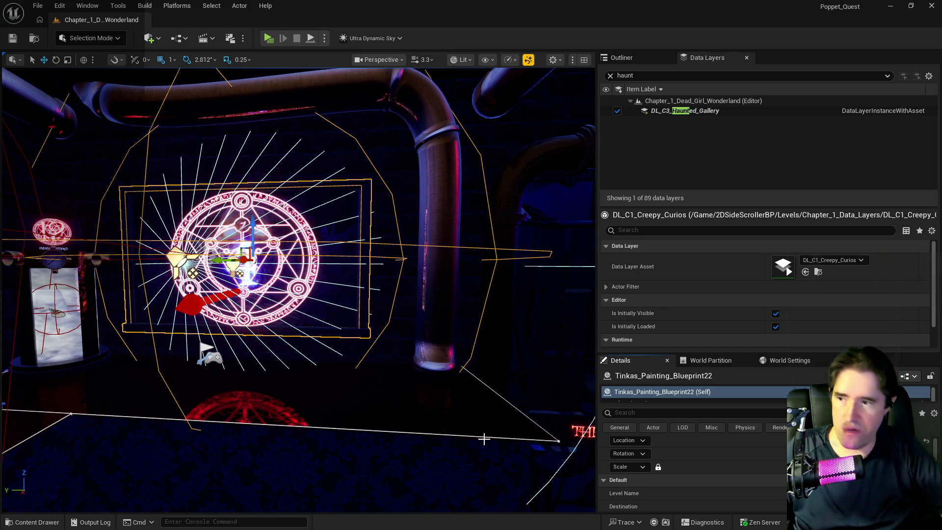
# Approach Tinkas_Painting_Blueprint22 and select the player start PlayerStart21 in front of it.
pyautogui.moveTo(450, 454)
pyautogui.mouseDown()
pyautogui.moveTo(445, 491)
pyautogui.moveTo(443, 476)
pyautogui.mouseUp()
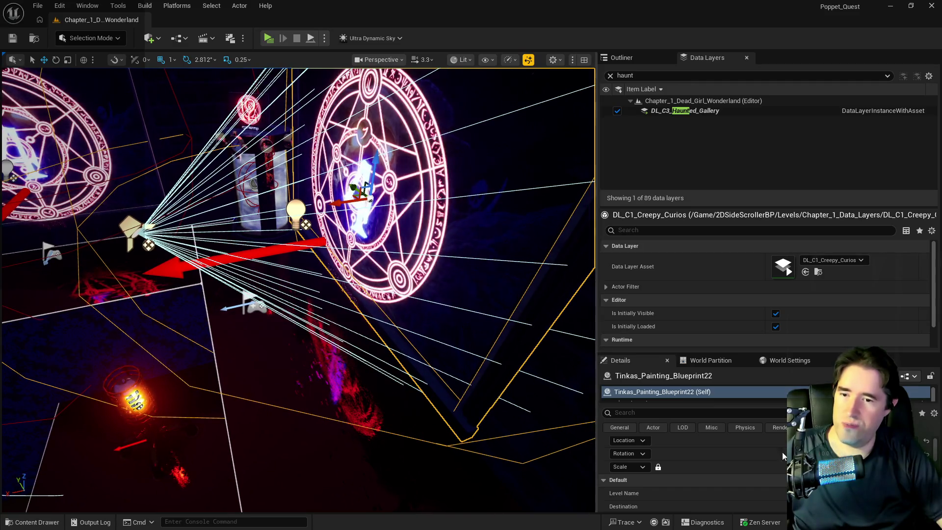
pyautogui.scroll(-5, 753, 494)
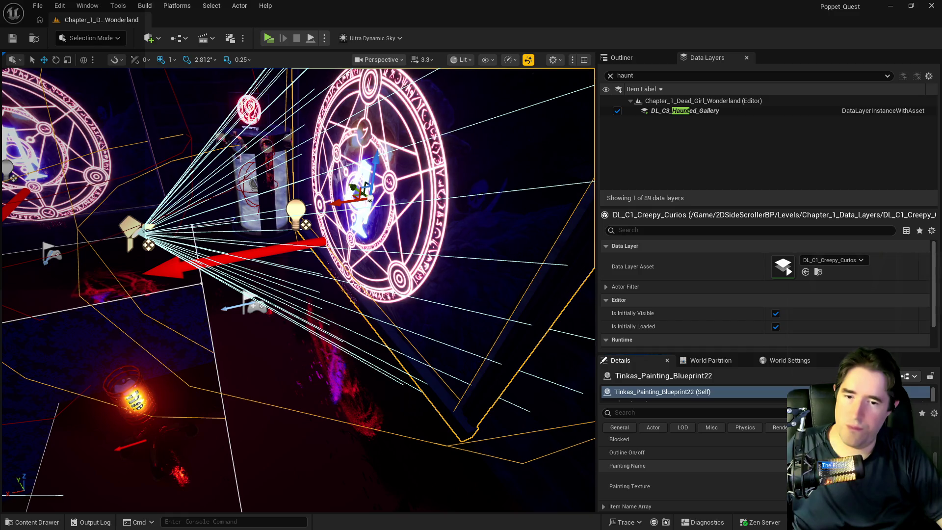
pyautogui.moveTo(347, 311); pyautogui.dragTo(348, 310)
pyautogui.click(347, 308)
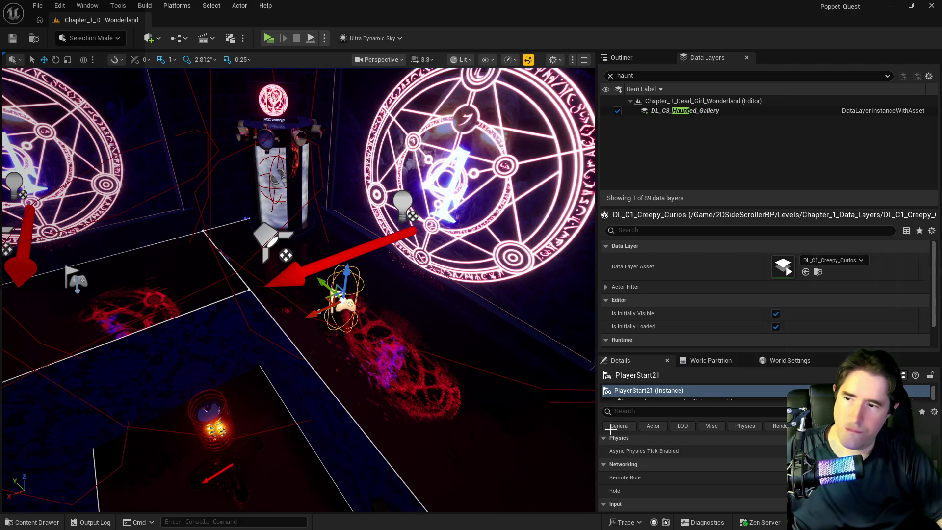
# Add the portal painting Tinkas_Painting_Blueprint22 to the PlayerStart21 selection, giving 2 objects.
pyautogui.scroll(5, 692, 499)
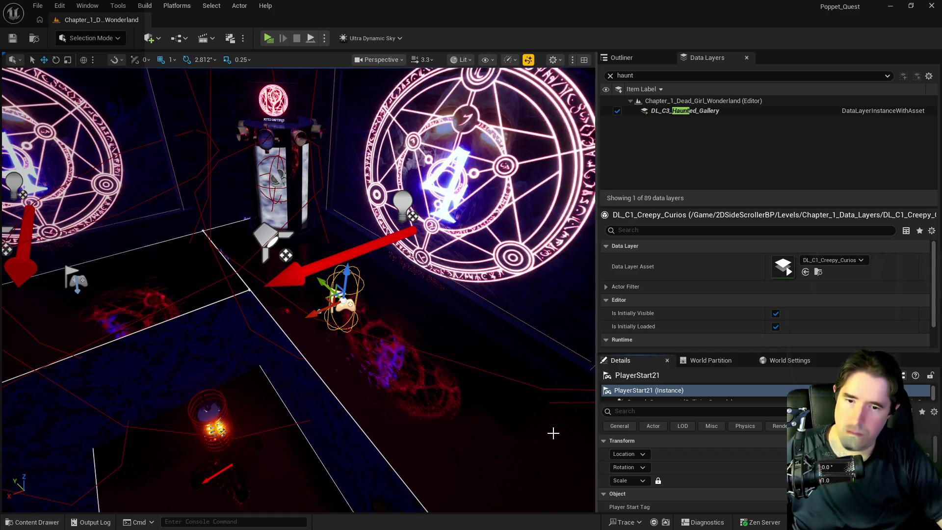
pyautogui.scroll(1, 516, 368)
pyautogui.click(467, 268)
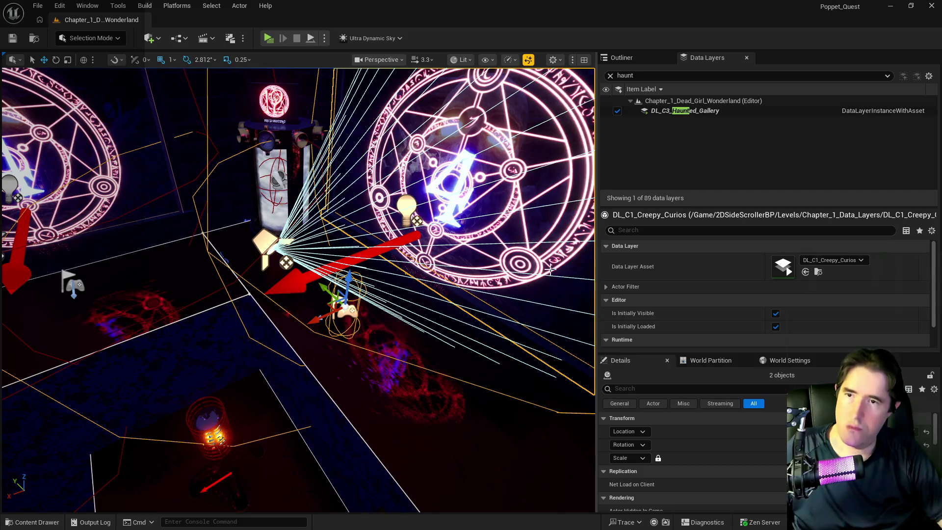
# Load the DL_C3_Toymakers_Office data layer via a 'toym' search and fly into the office.
pyautogui.write('toym')
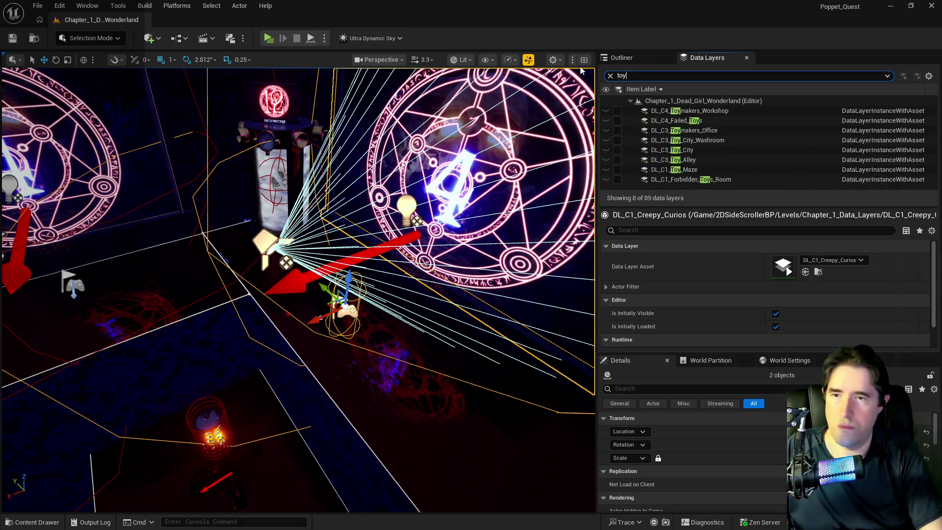
pyautogui.click(614, 123)
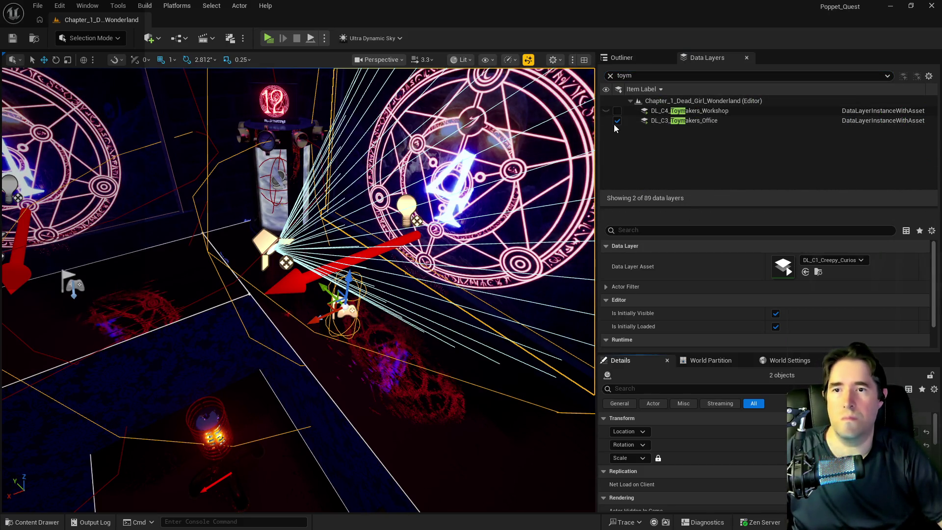
pyautogui.moveTo(432, 231)
pyautogui.mouseDown()
pyautogui.moveTo(407, 246)
pyautogui.moveTo(383, 226)
pyautogui.moveTo(344, 235)
pyautogui.moveTo(378, 235)
pyautogui.moveTo(348, 237)
pyautogui.moveTo(382, 254)
pyautogui.mouseUp()
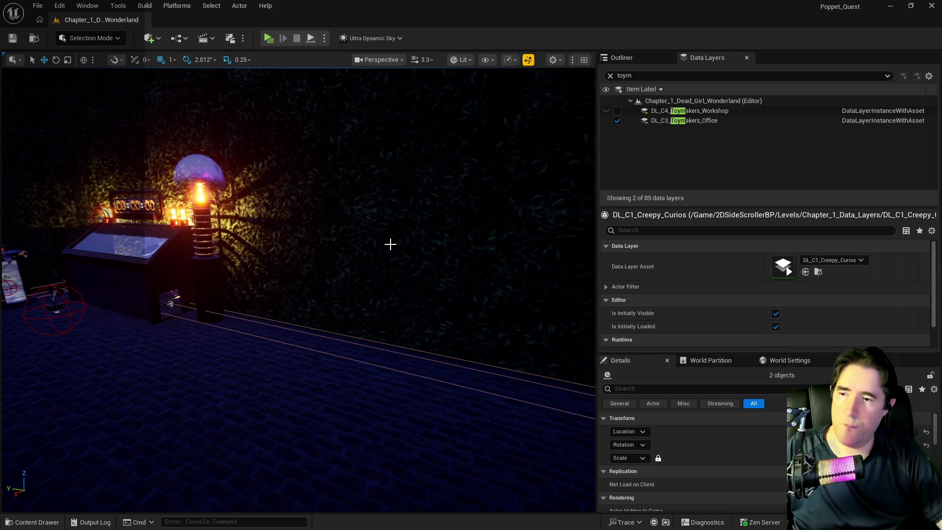
# Paste the painting and player start onto the office wall and slide them left.
pyautogui.rightClick(390, 244)
pyautogui.moveTo(578, 349)
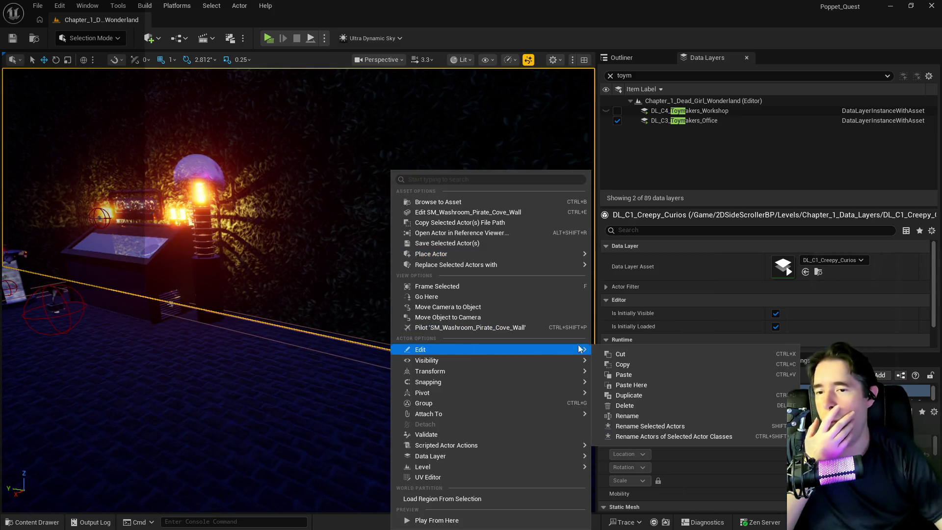
pyautogui.click(657, 383)
pyautogui.moveTo(459, 299)
pyautogui.mouseDown()
pyautogui.moveTo(457, 319)
pyautogui.moveTo(422, 275)
pyautogui.moveTo(350, 299)
pyautogui.mouseUp()
pyautogui.moveTo(428, 303); pyautogui.dragTo(257, 304)
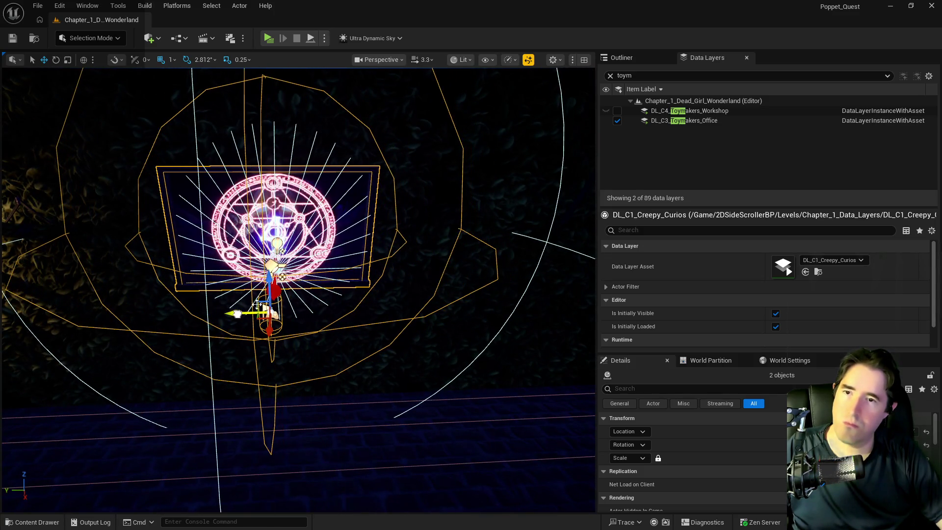
# Use the DL_C3_Toymakers_Office data layer's actions, then clear the Data Layers search filter.
pyautogui.click(650, 122)
pyautogui.rightClick(650, 121)
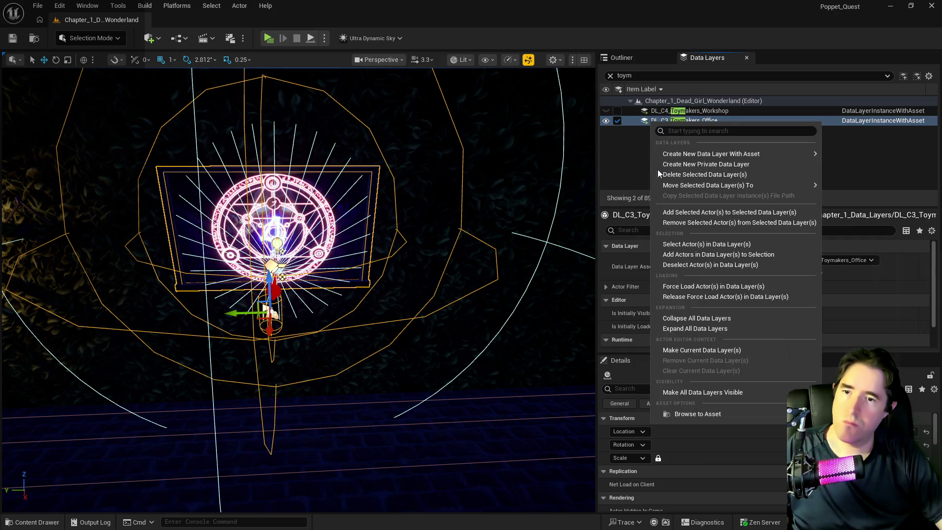
pyautogui.click(669, 111)
pyautogui.click(610, 76)
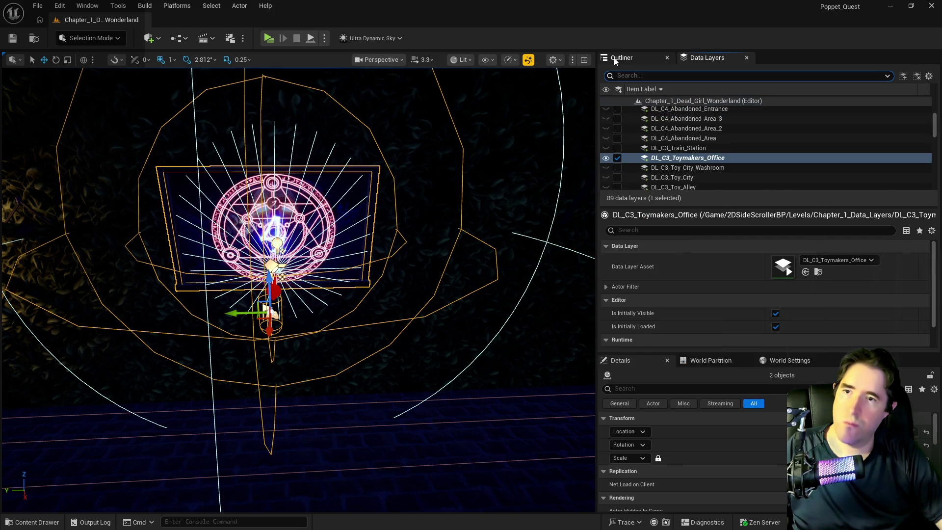
# Move SM_Washroom_Pirate_Cove_Wall into the Toymaker's Office outliner folder and add PlayerStart22 to the selection.
pyautogui.click(626, 57)
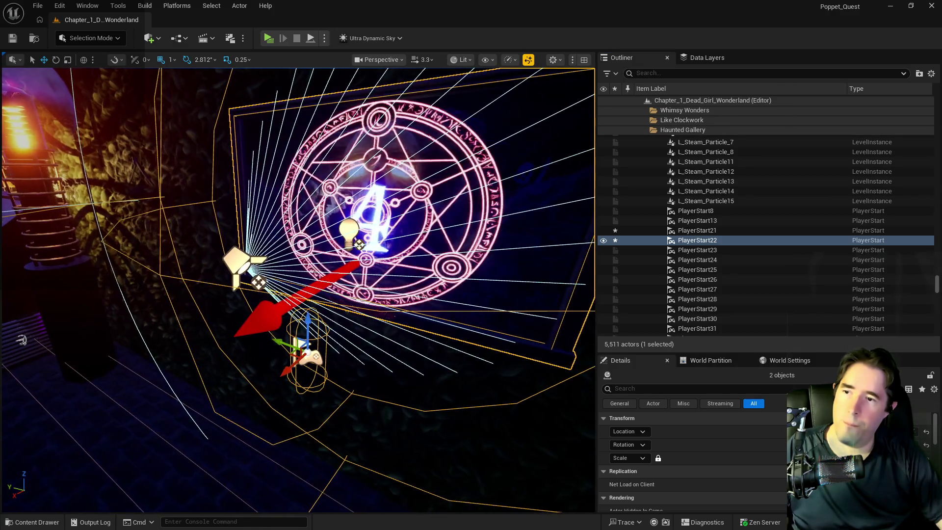
pyautogui.click(147, 373)
pyautogui.rightClick(687, 221)
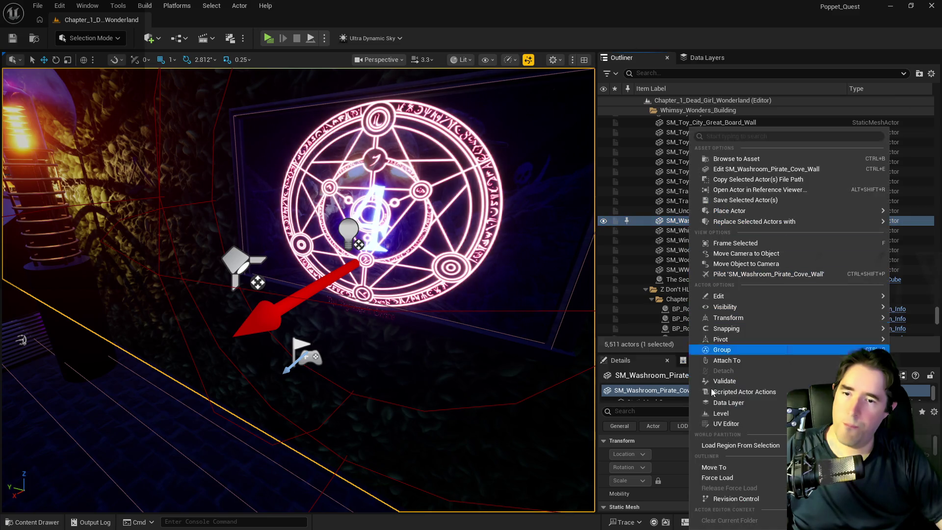
pyautogui.moveTo(720, 469)
pyautogui.write('toyma')
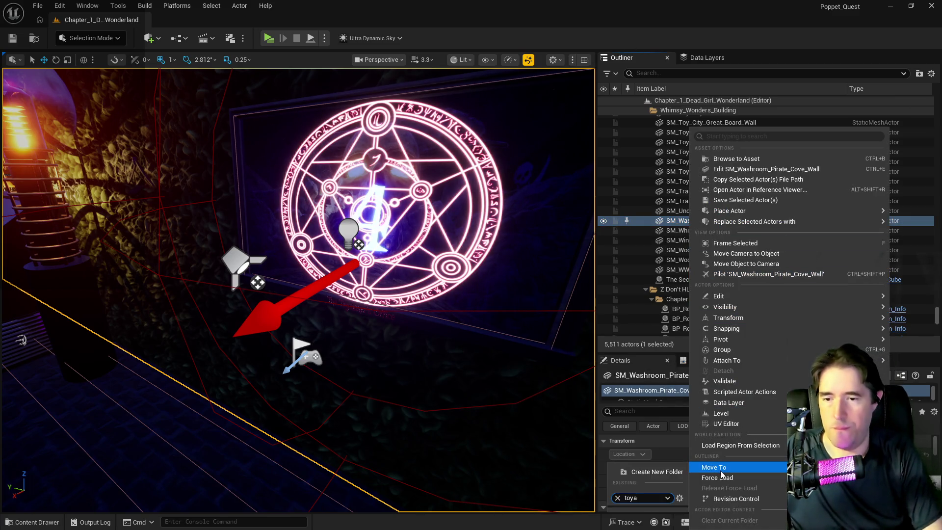
pyautogui.click(637, 507)
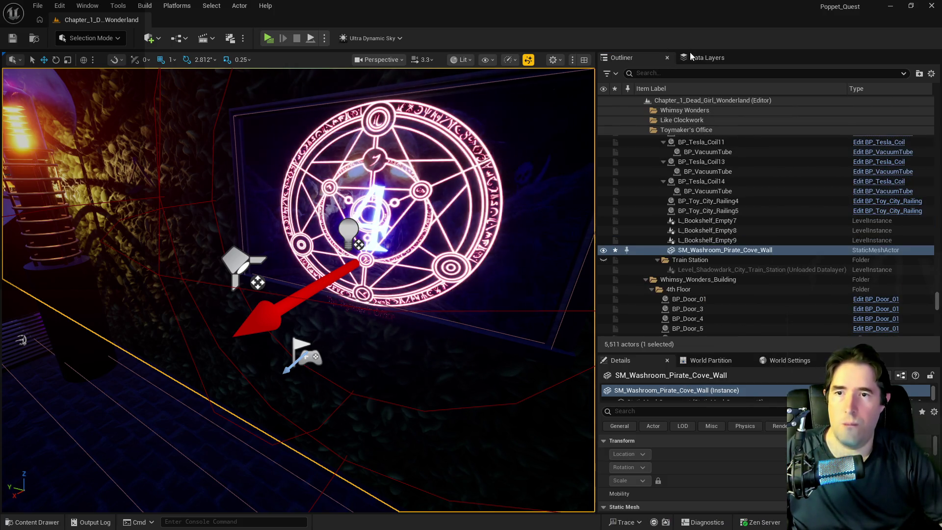
pyautogui.keyDown('ctrl'); pyautogui.click(312, 354); pyautogui.keyUp('ctrl')
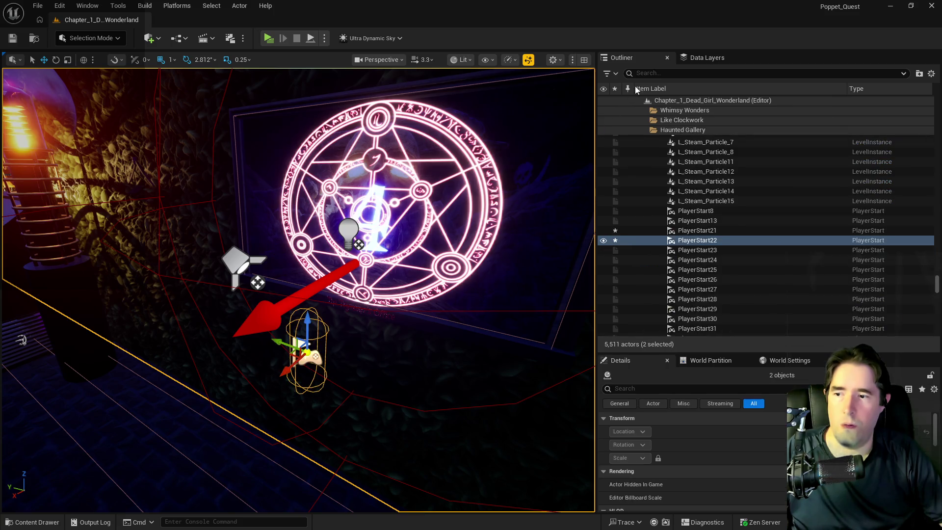
pyautogui.click(707, 58)
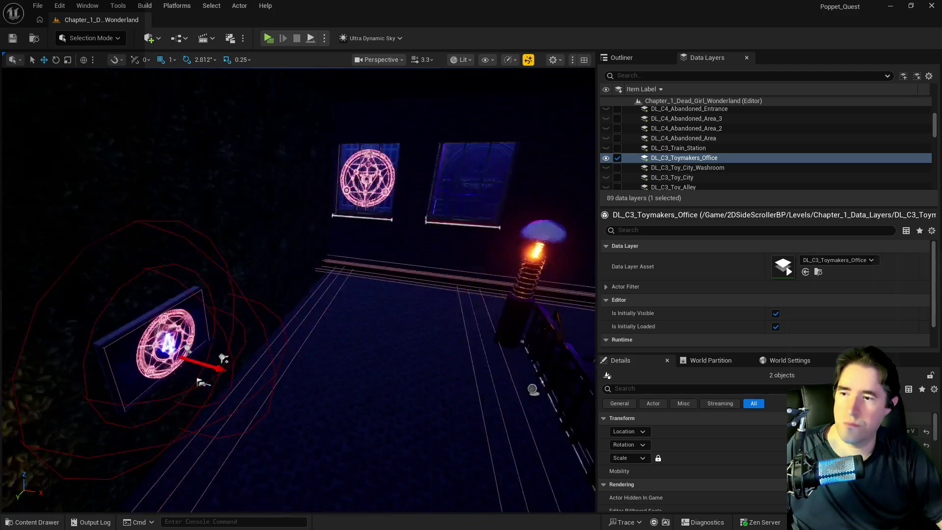
# Paste a table and chair onto the office floor and slide them right.
pyautogui.rightClick(335, 373)
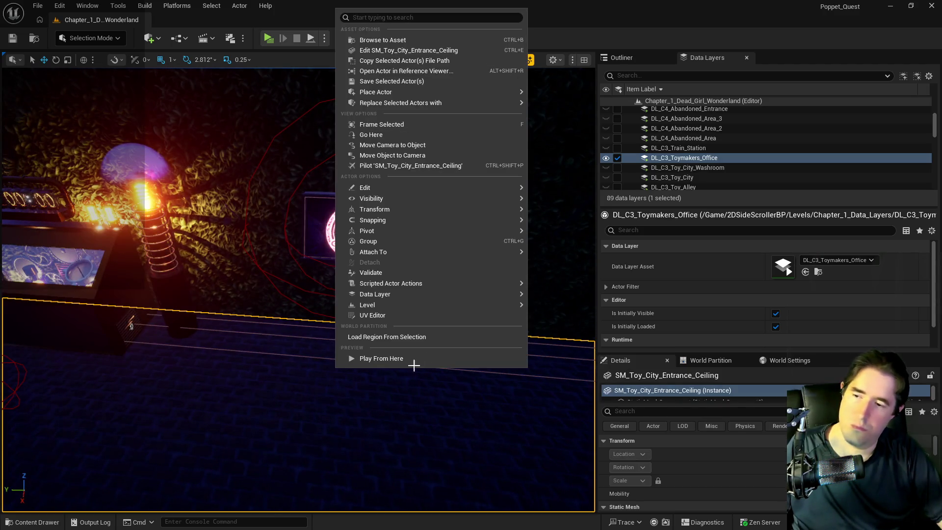
pyautogui.moveTo(462, 185)
pyautogui.click(569, 222)
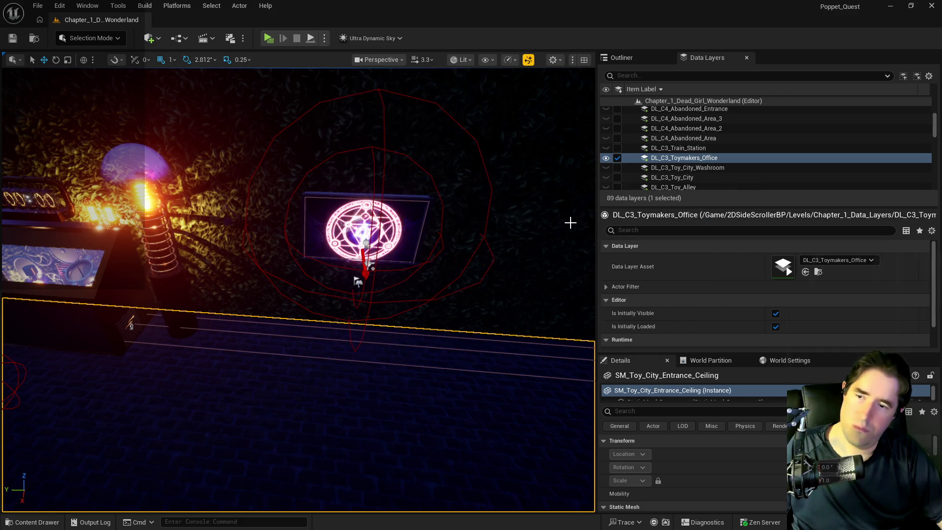
pyautogui.moveTo(347, 367)
pyautogui.mouseDown()
pyautogui.moveTo(442, 374)
pyautogui.moveTo(401, 367)
pyautogui.mouseUp()
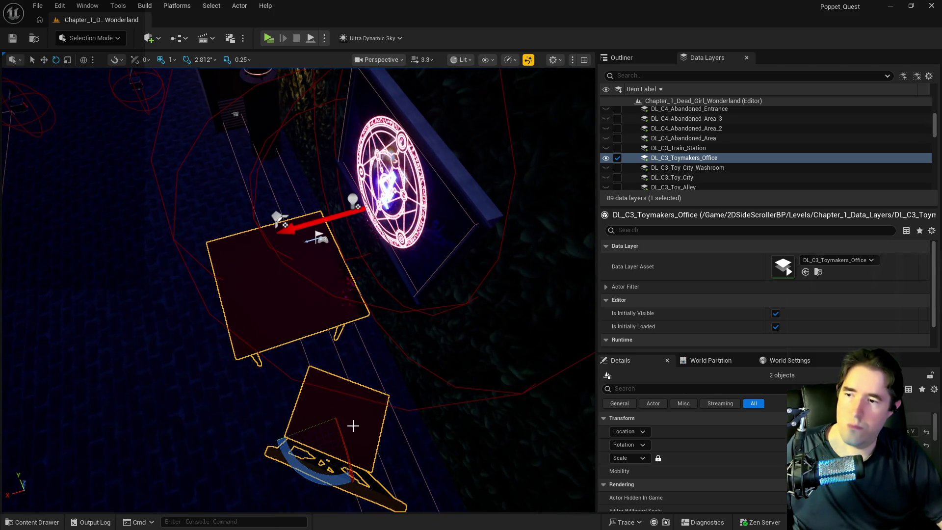
# Rotate the table and chair about 180° and move them left beneath the painting.
pyautogui.moveTo(322, 481); pyautogui.dragTo(322, 482)
pyautogui.press('w')
pyautogui.moveTo(319, 388)
pyautogui.mouseDown()
pyautogui.moveTo(244, 232)
pyautogui.moveTo(274, 307)
pyautogui.mouseUp()
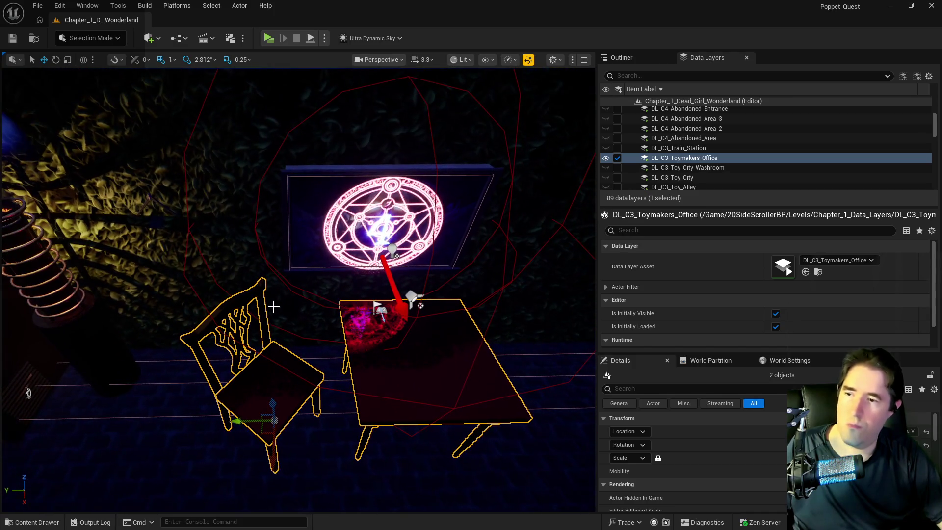
pyautogui.moveTo(239, 427); pyautogui.dragTo(218, 419)
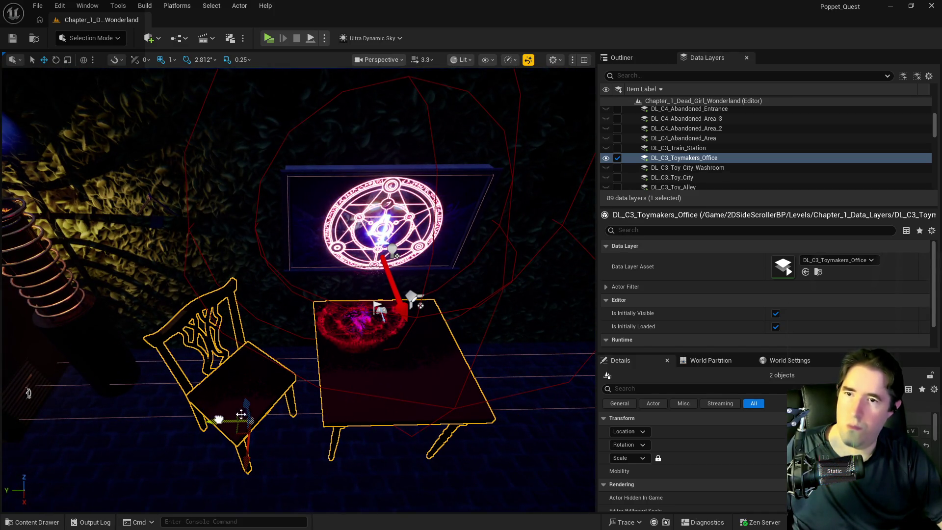
# Assign the chair and table to the DL_C3_Toymakers_Office data layer.
pyautogui.rightClick(690, 159)
pyautogui.click(716, 246)
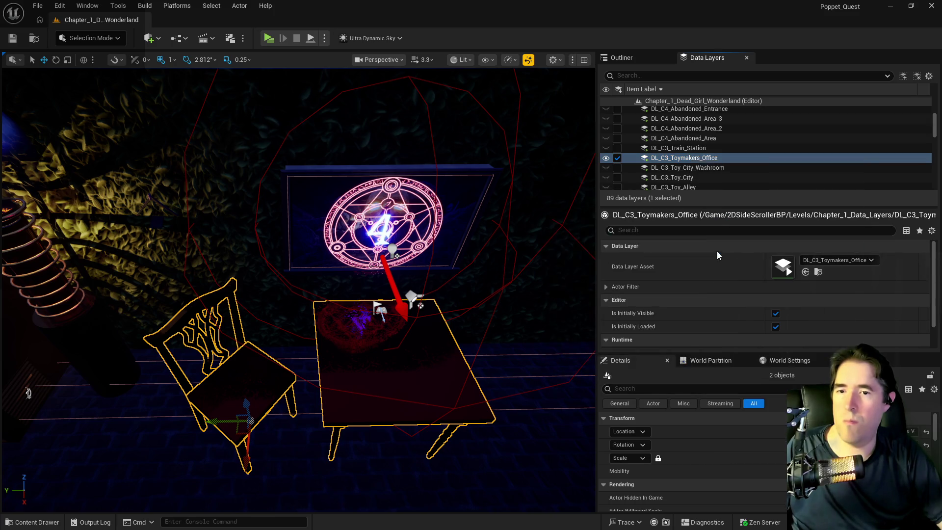
pyautogui.scroll(2, 672, 161)
pyautogui.scroll(5, 672, 162)
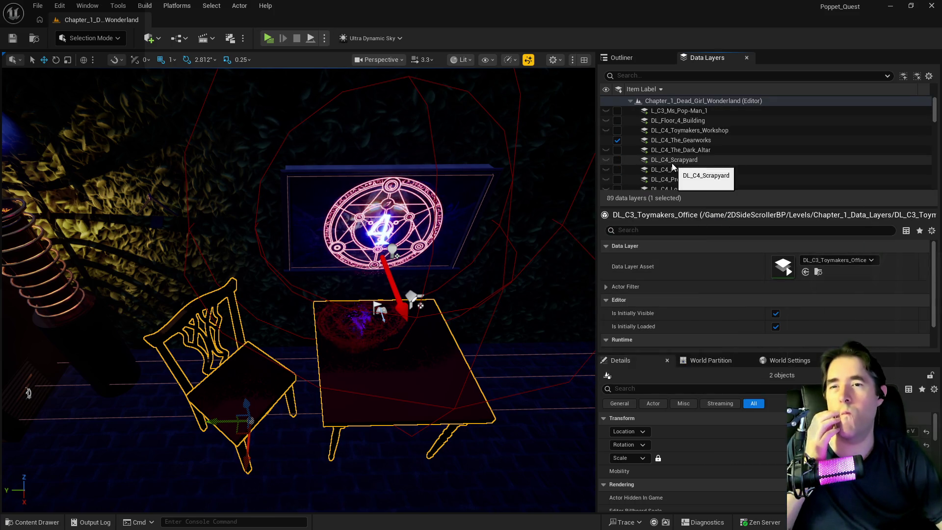
pyautogui.scroll(-5, 672, 163)
pyautogui.scroll(-5, 672, 163)
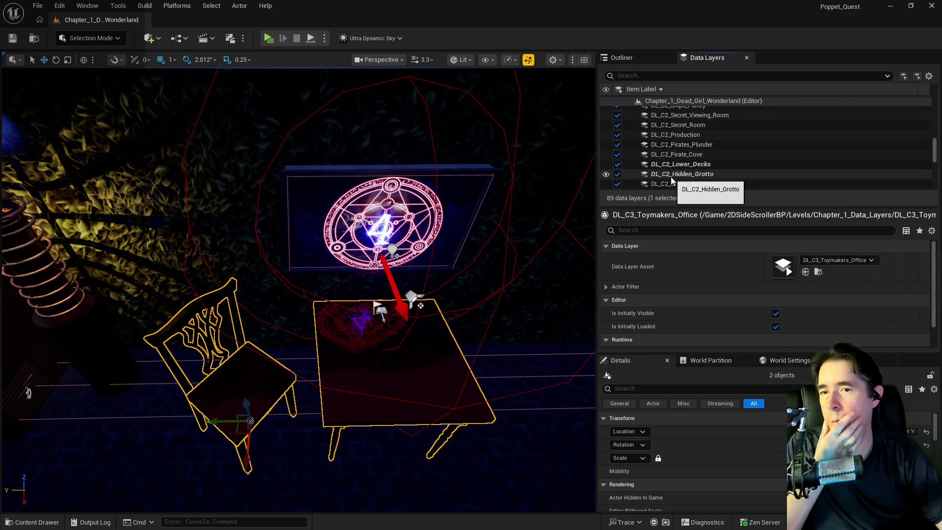
# Remove the chair and table from DL_C2_Hidden_Grotto and DL_C2_Lower_Decks.
pyautogui.click(671, 175)
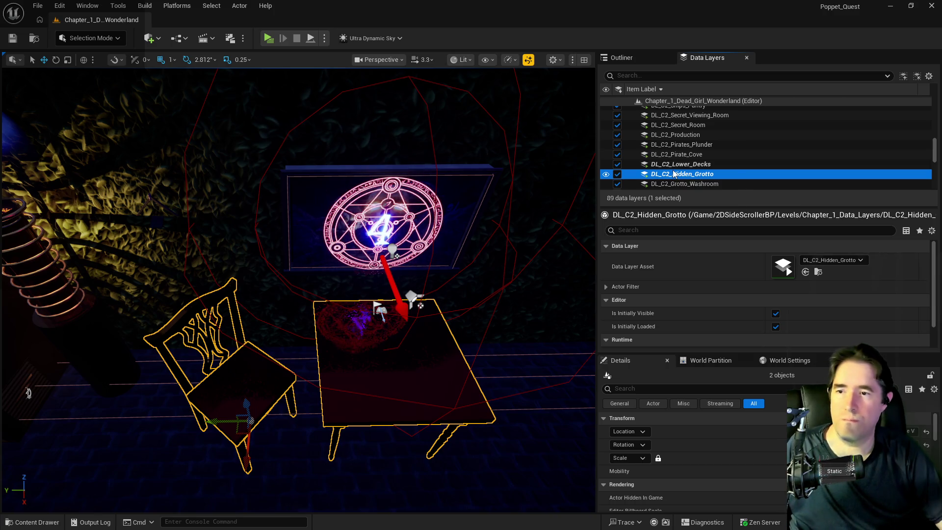
pyautogui.keyDown('ctrl'); pyautogui.click(674, 167); pyautogui.keyUp('ctrl')
pyautogui.rightClick(674, 168)
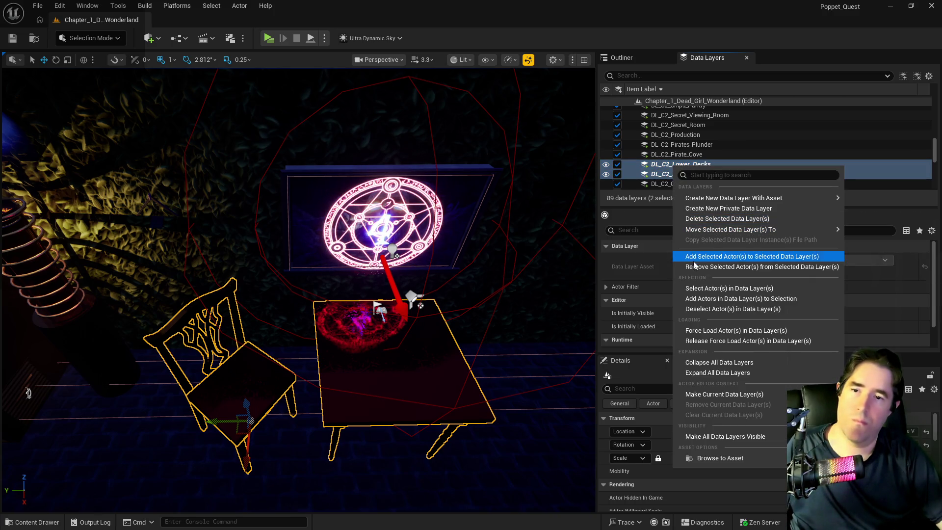
pyautogui.click(694, 266)
# Remove the chair and table from the three DL_C2_Grotto_Pump_Room layers.
pyautogui.scroll(-3, 679, 177)
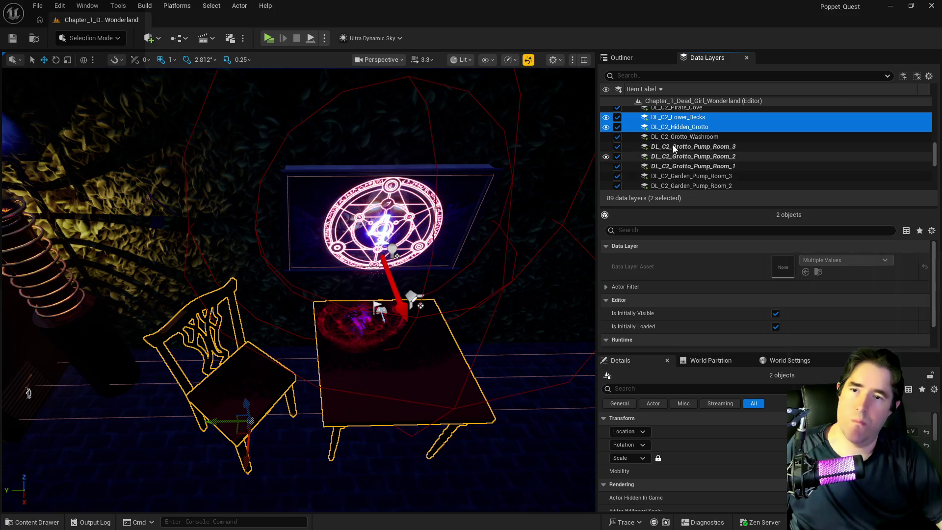
pyautogui.click(673, 147)
pyautogui.keyDown('shift'); pyautogui.click(673, 165); pyautogui.keyUp('shift')
pyautogui.rightClick(673, 167)
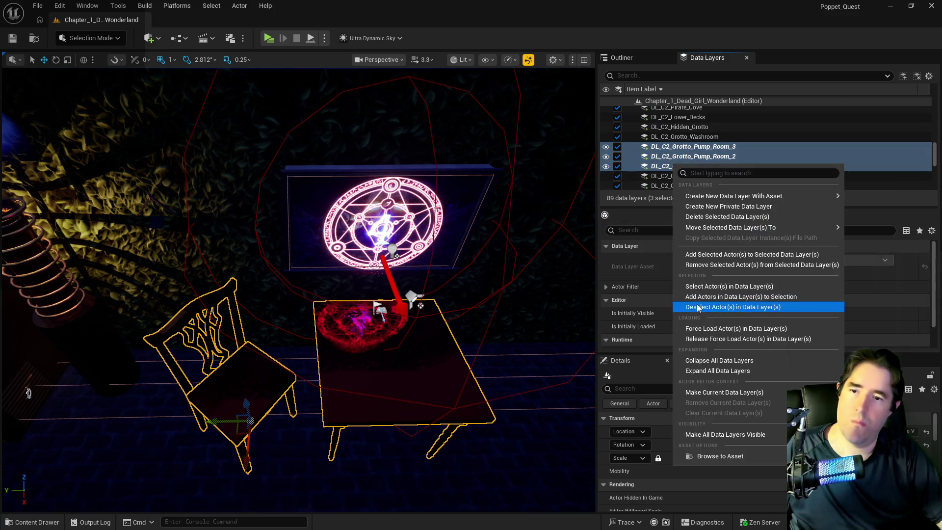
pyautogui.click(699, 265)
# Look down on the table and select PlayerStart22 standing on it.
pyautogui.scroll(-5, 677, 161)
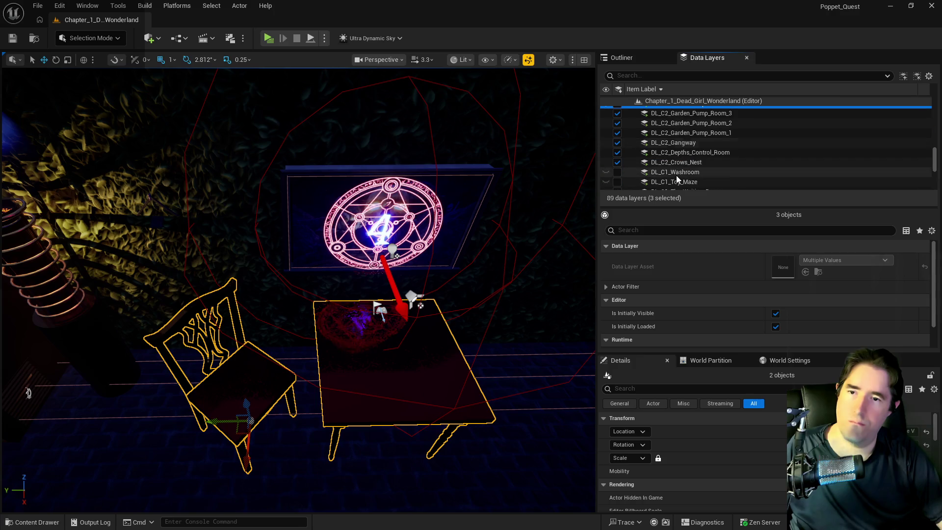
pyautogui.moveTo(410, 276); pyautogui.dragTo(356, 273)
pyautogui.click(342, 267)
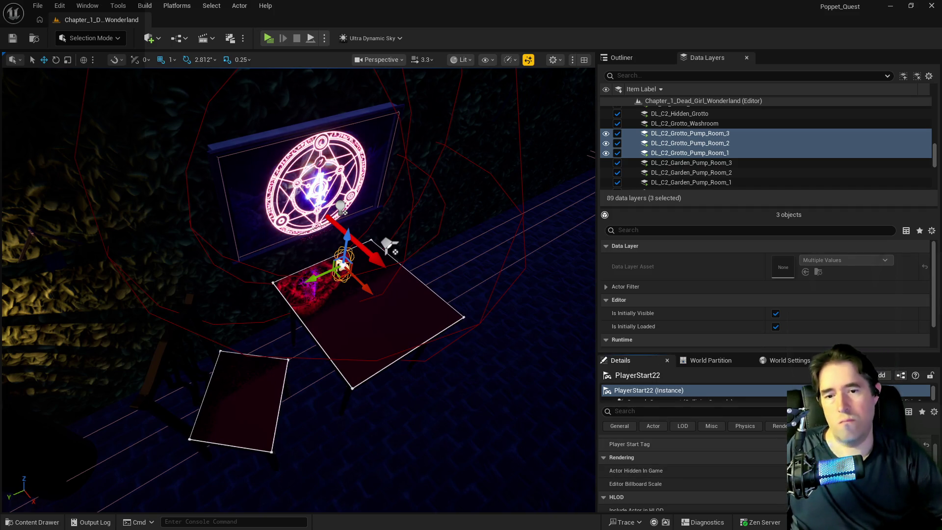
pyautogui.scroll(2, 739, 481)
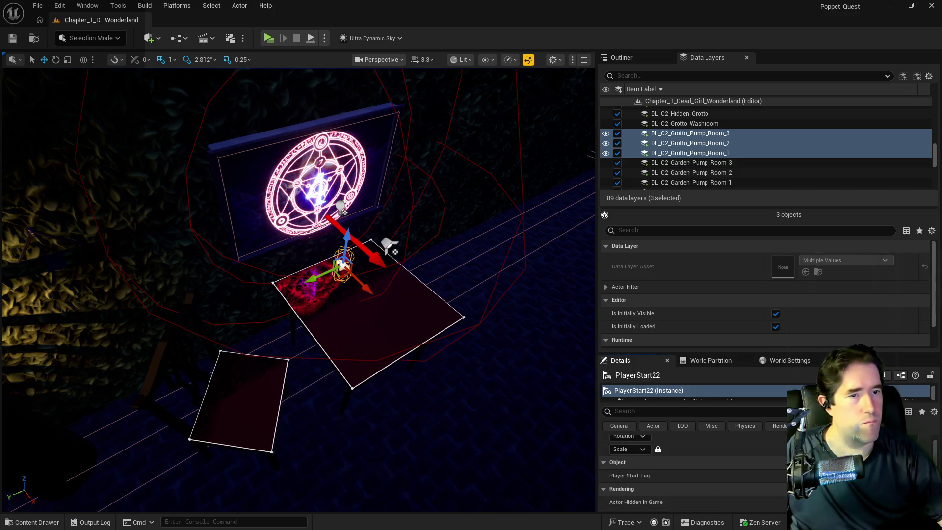
pyautogui.click(38, 5)
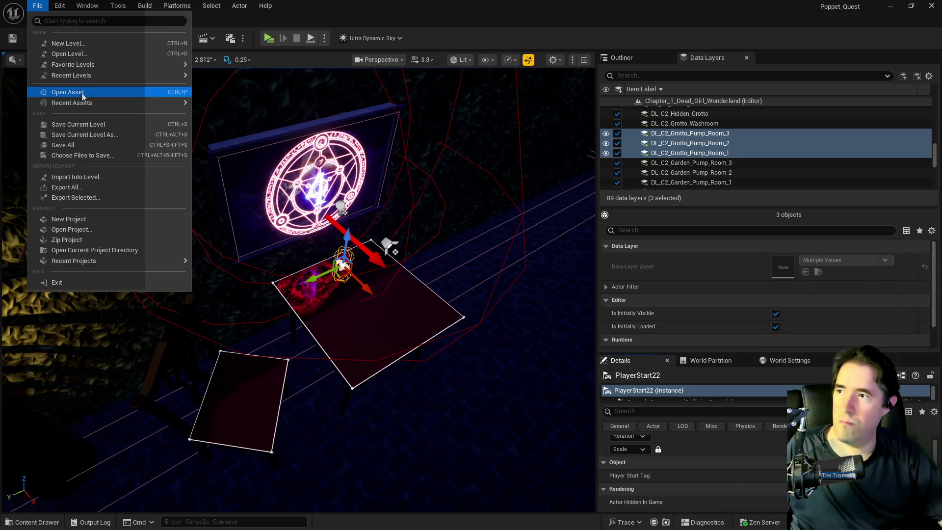
# Save all, then open the Poppet_Quest_Game_Mode blueprint for editing.
pyautogui.click(81, 144)
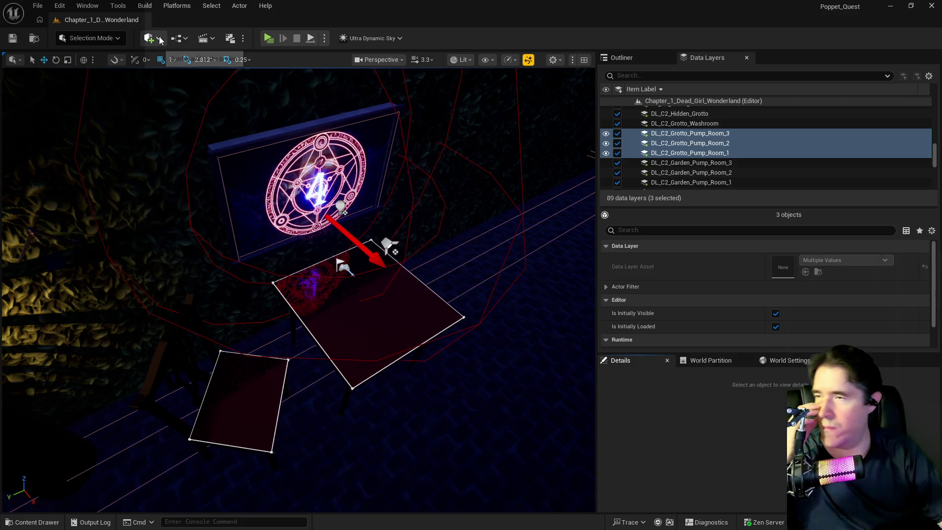
pyautogui.click(179, 39)
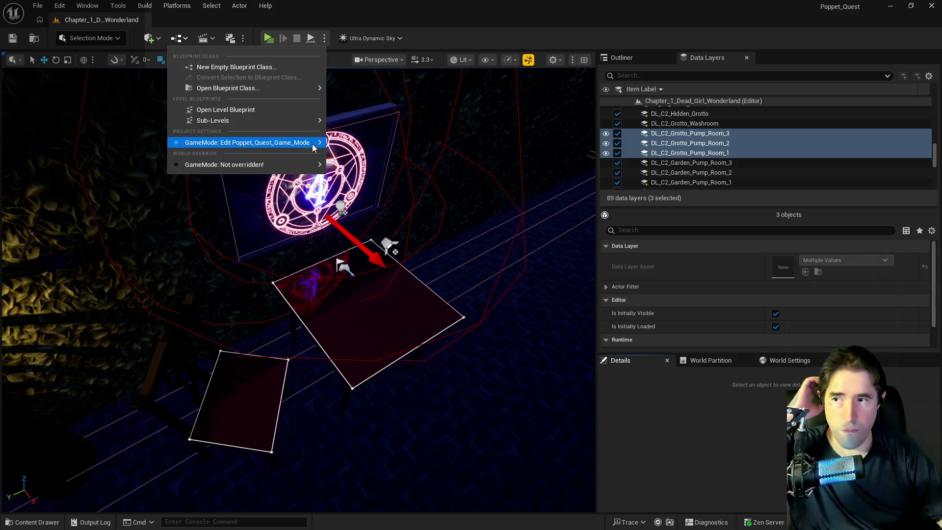
pyautogui.moveTo(304, 143)
pyautogui.click(355, 148)
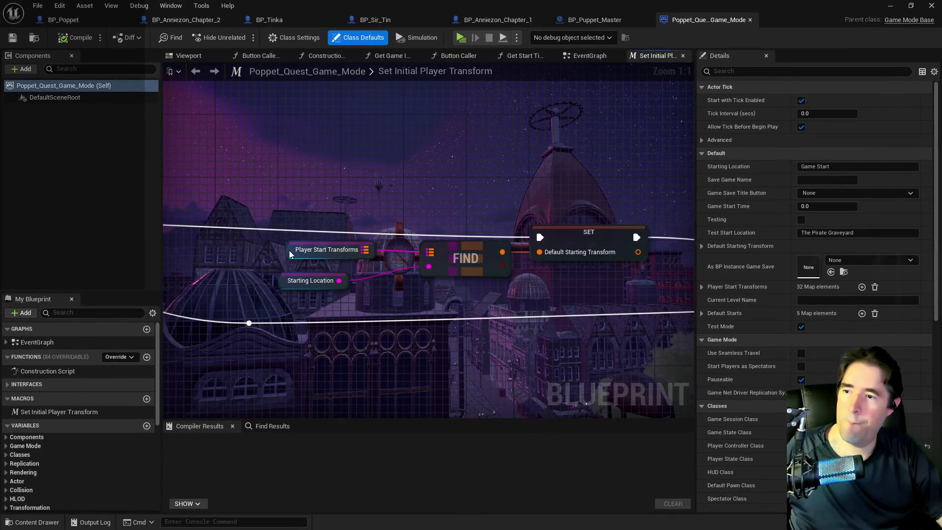
# Rename the Pirate Graveyard PW start key to The Toymaker's Office PW.
pyautogui.click(290, 250)
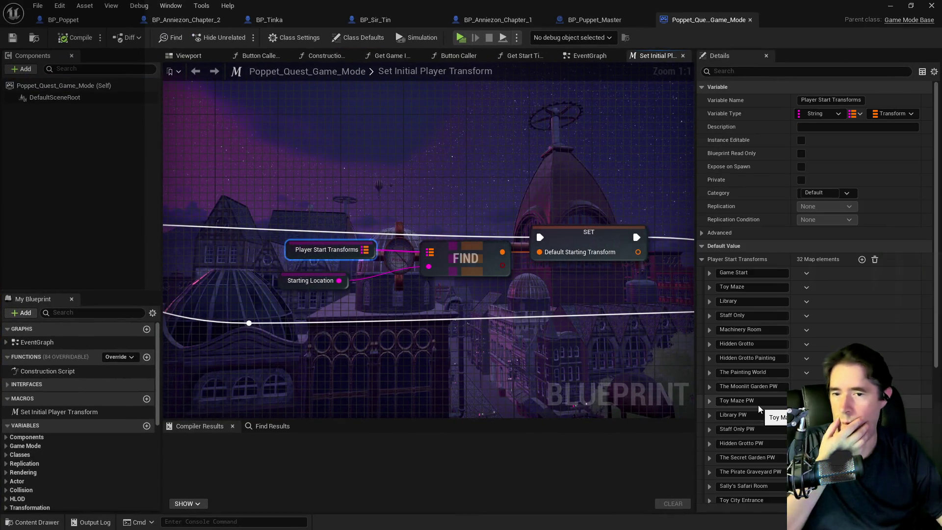
pyautogui.moveTo(773, 472); pyautogui.dragTo(721, 470)
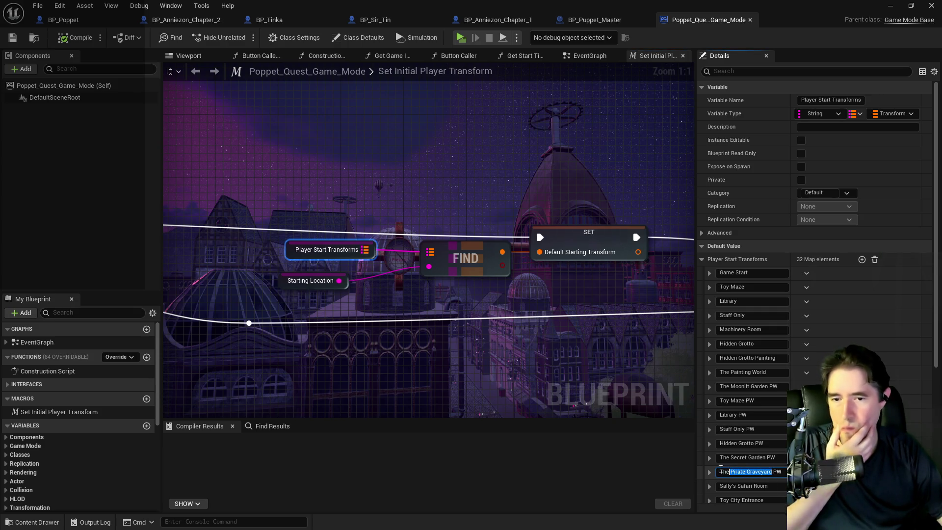
pyautogui.write('The Toym')
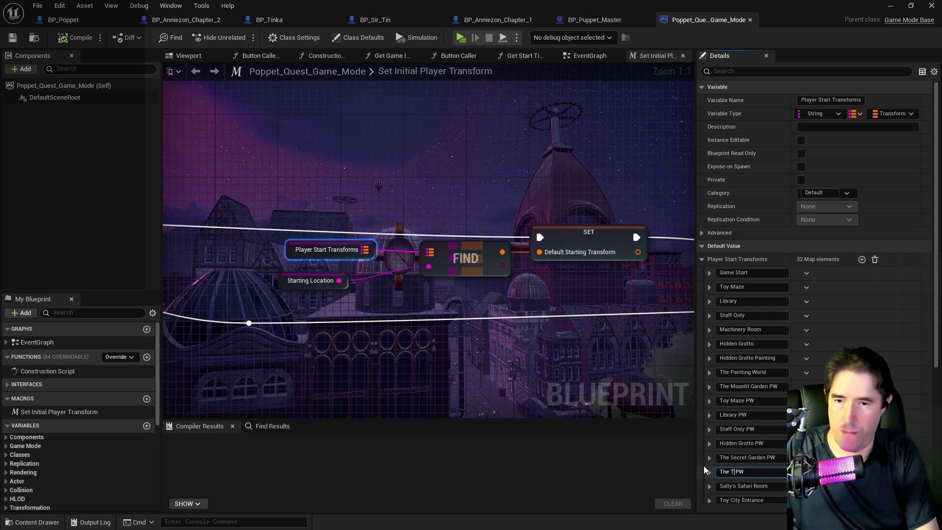
pyautogui.write("aker's Office")
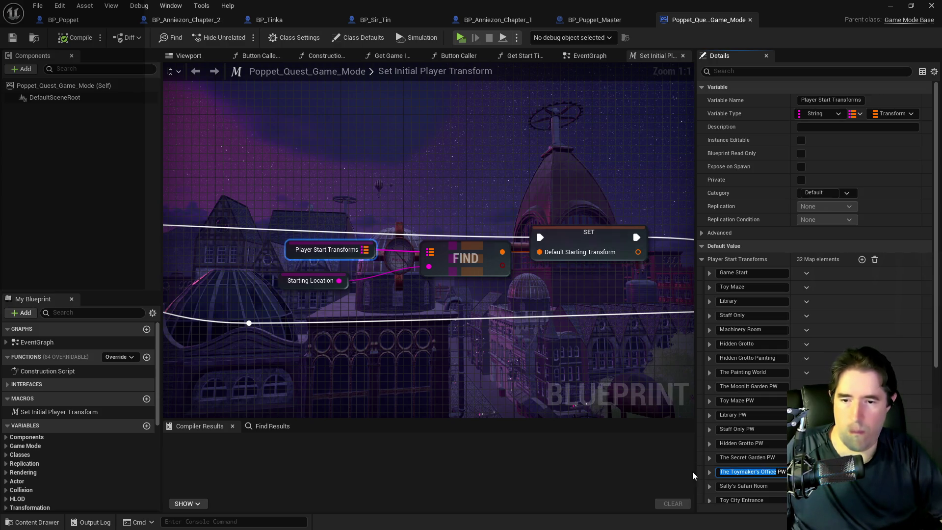
pyautogui.scroll(-5, 731, 486)
pyautogui.scroll(-4, 738, 494)
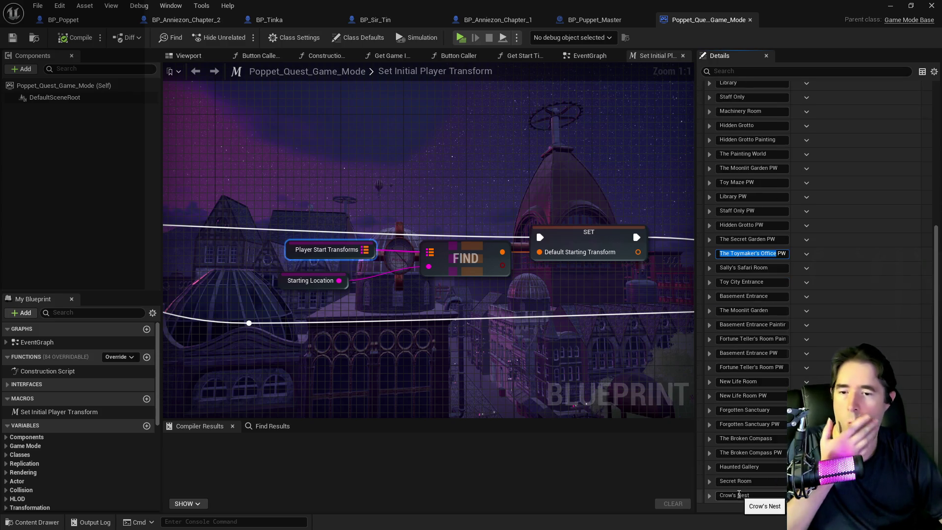
pyautogui.scroll(2, 738, 495)
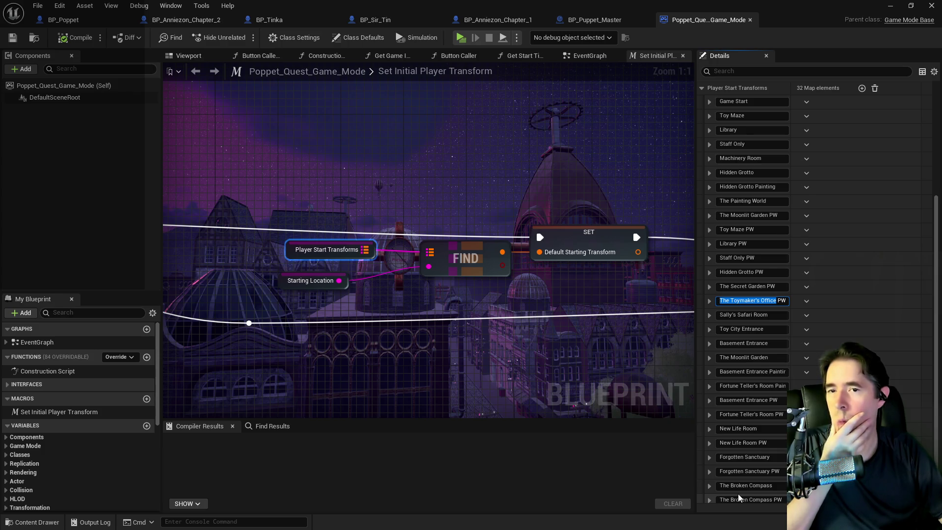
pyautogui.scroll(1, 738, 493)
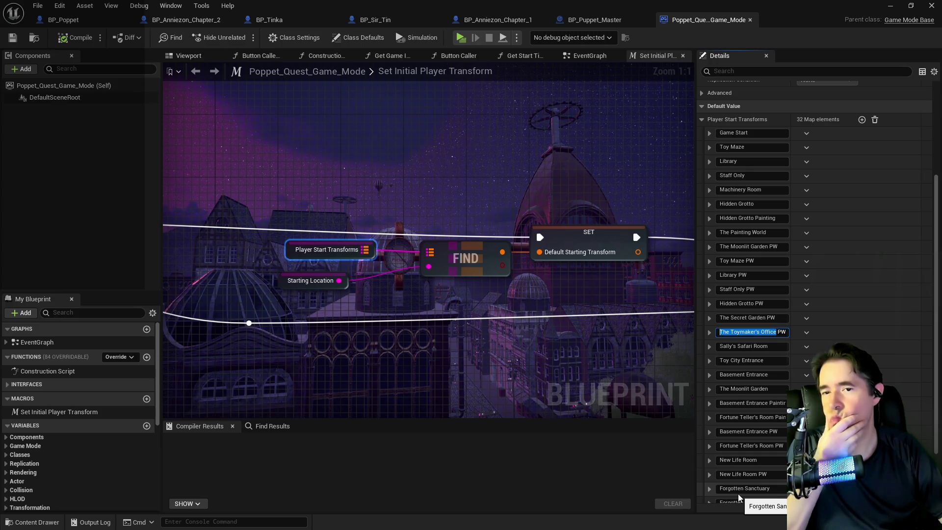
# Paste The Toymaker's Office into the new empty Player Start Transforms key.
pyautogui.scroll(-3, 737, 494)
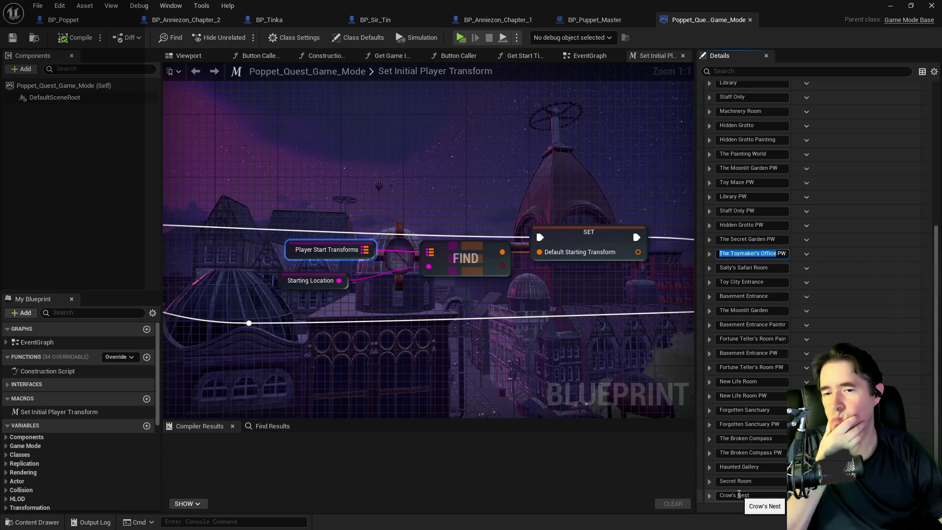
pyautogui.scroll(3, 738, 495)
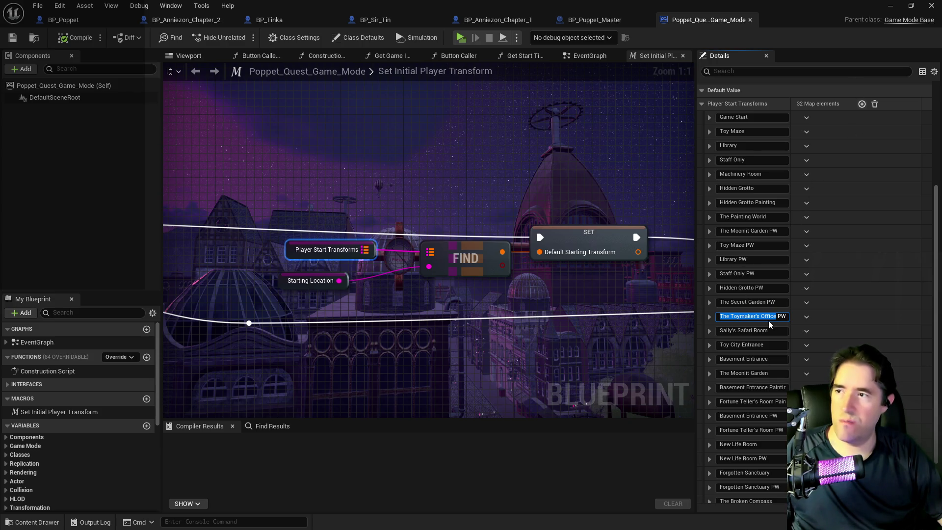
pyautogui.scroll(-5, 769, 324)
pyautogui.click(751, 455)
pyautogui.write("The Toymaker's Office")
pyautogui.moveTo(715, 4); pyautogui.dragTo(774, 5)
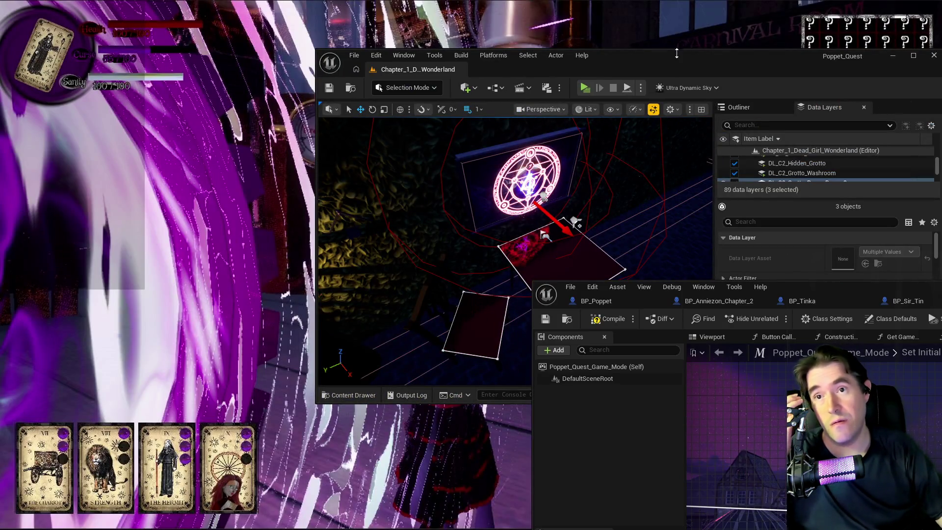
# Select and slightly nudge PlayerStart22, then bring back the Poppet_Quest_Game_Mode blueprint.
pyautogui.doubleClick(676, 54)
pyautogui.moveTo(813, 290); pyautogui.dragTo(832, 295)
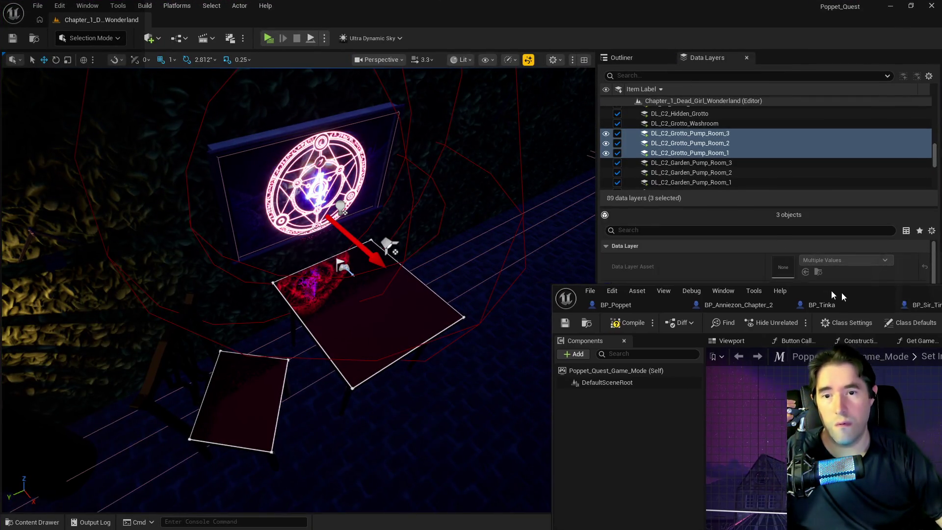
pyautogui.click(368, 254)
pyautogui.click(365, 275)
pyautogui.moveTo(371, 276); pyautogui.dragTo(388, 292)
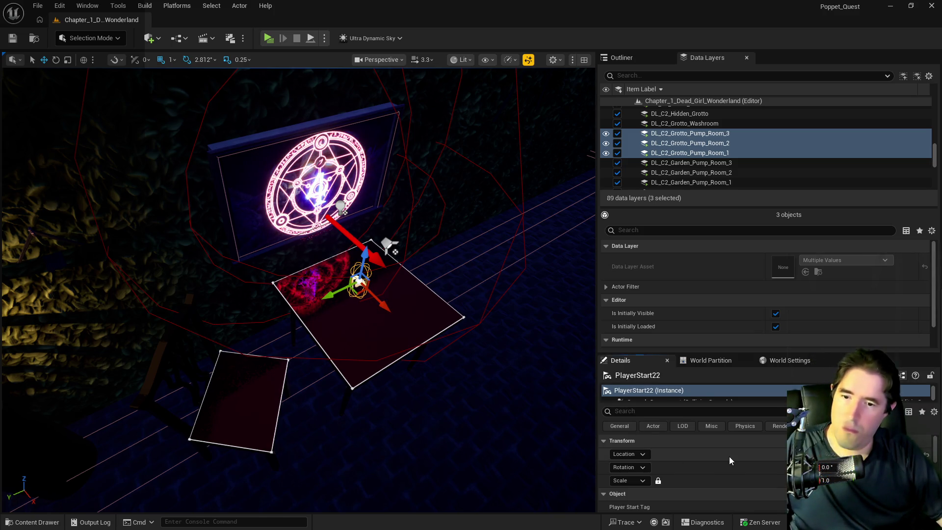
pyautogui.moveTo(314, 295)
pyautogui.mouseDown()
pyautogui.moveTo(255, 251)
pyautogui.moveTo(263, 258)
pyautogui.mouseUp()
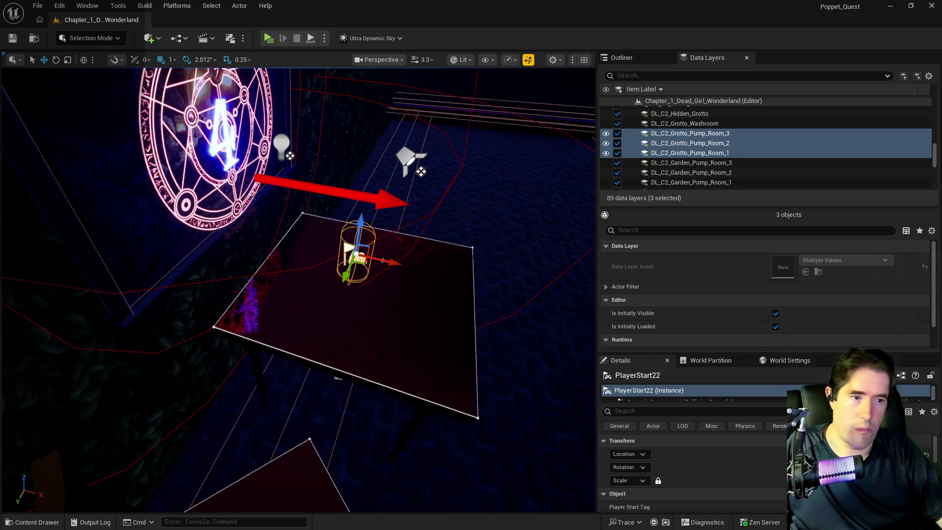
pyautogui.doubleClick(552, 269)
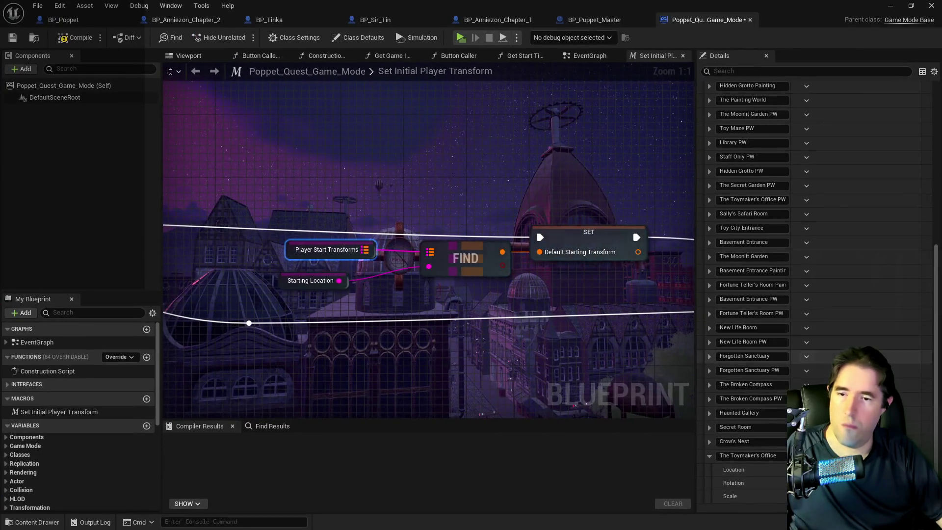
# Paste the copied location into The Toymaker's Office Location, save Poppet_Quest_Game_Mode, and close it.
pyautogui.rightClick(762, 476)
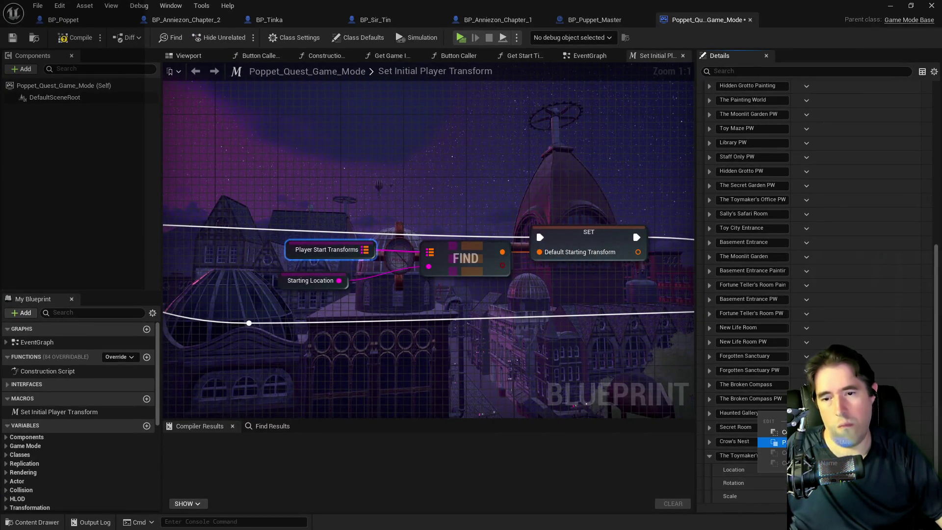
pyautogui.click(780, 442)
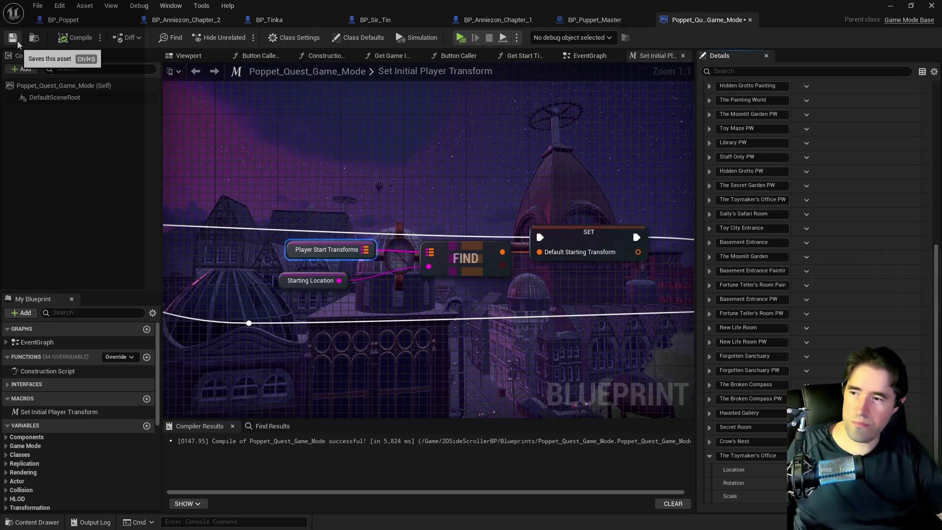
pyautogui.click(17, 43)
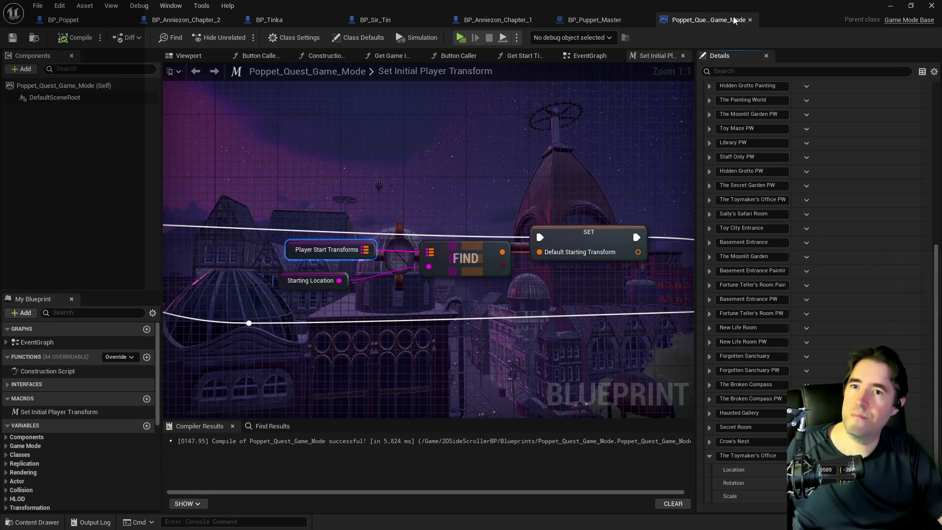
pyautogui.click(751, 20)
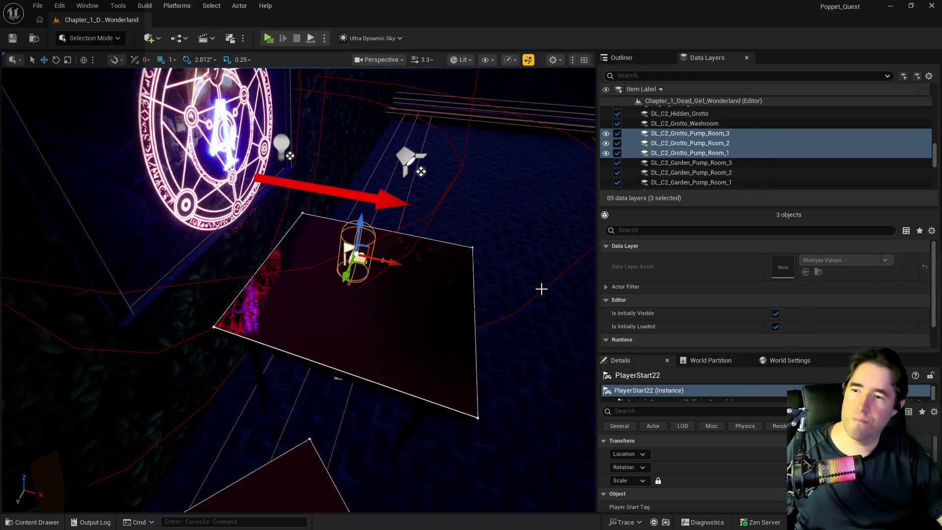
# Select painting Tinkas_Painting_Blueprint27 and expand its Item Name Array.
pyautogui.scroll(3, 294, 221)
pyautogui.click(295, 221)
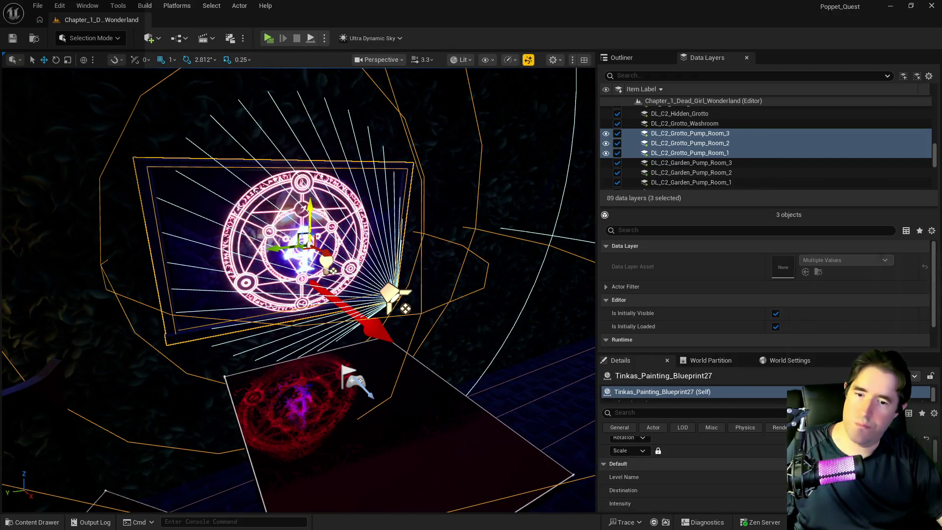
pyautogui.scroll(-5, 692, 471)
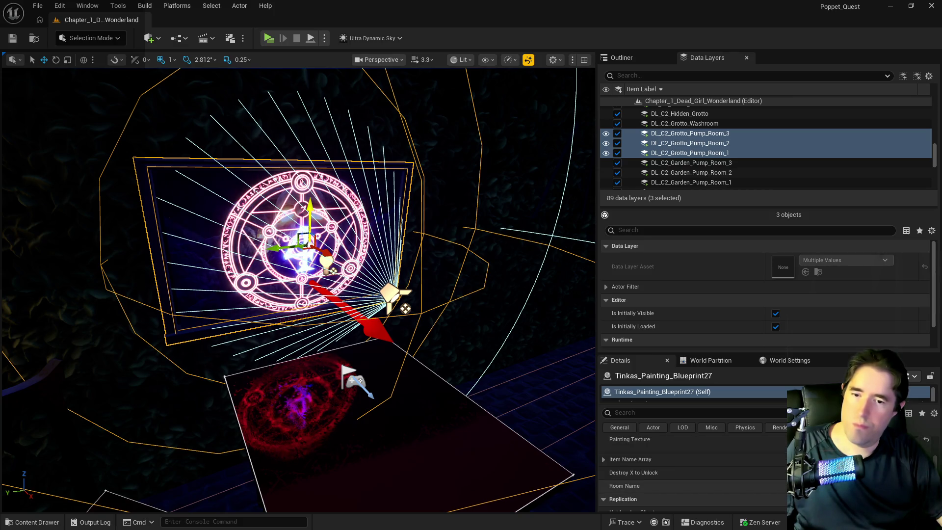
pyautogui.click(604, 446)
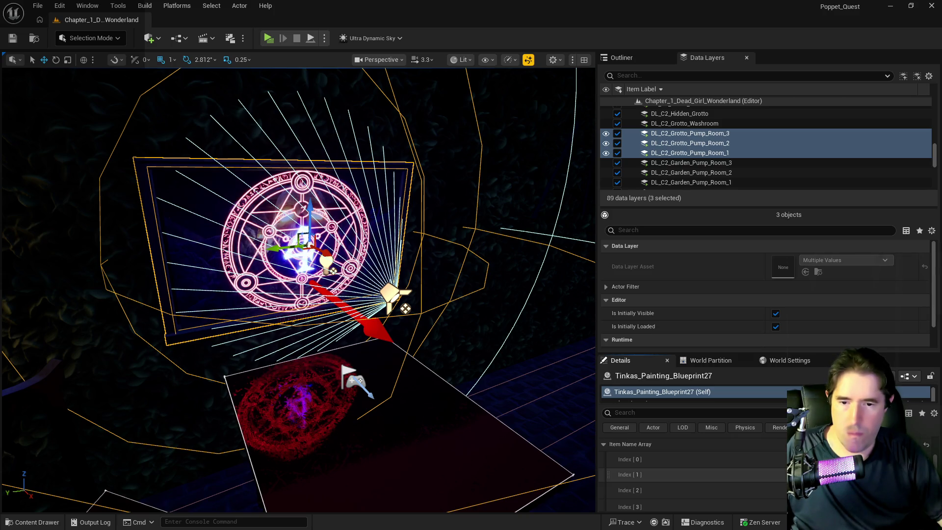
pyautogui.scroll(-1, 687, 475)
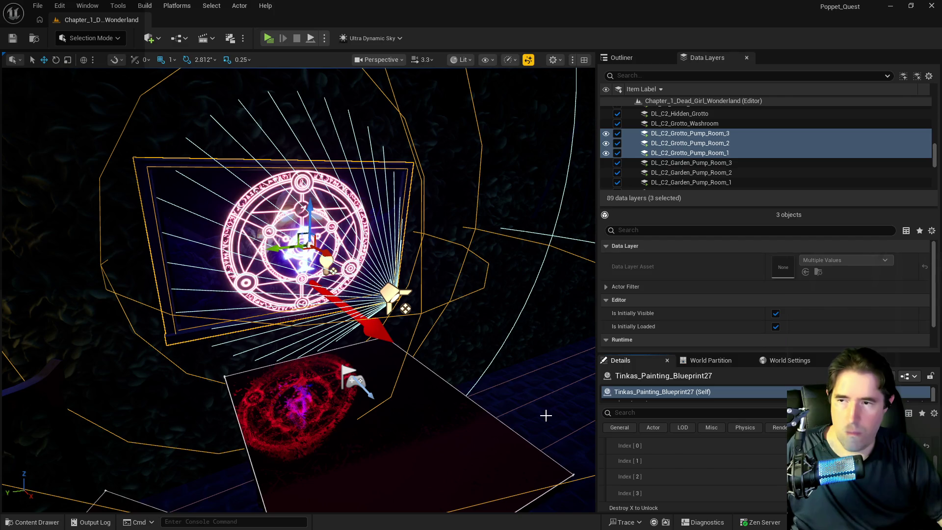
# Undo the last item-name edit and select the old name in Index [2].
pyautogui.click(59, 6)
pyautogui.press('Escape')
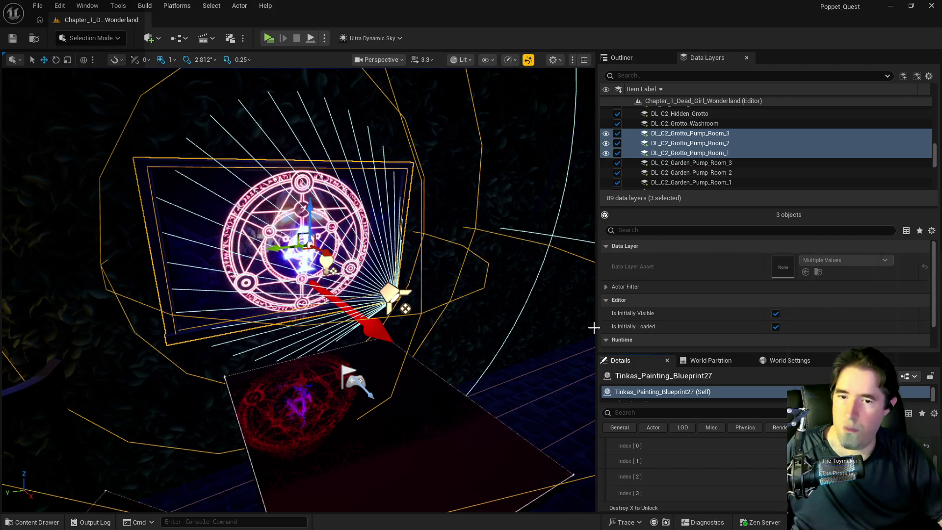
pyautogui.click(59, 6)
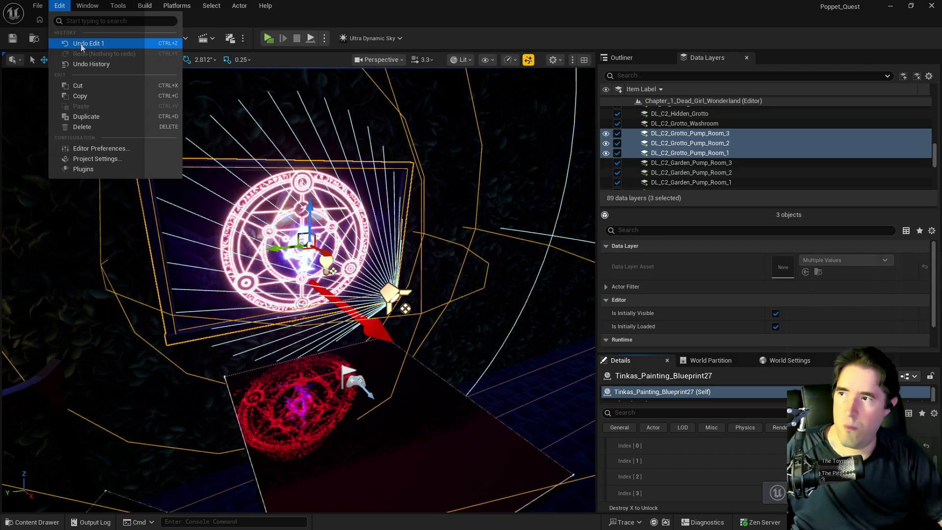
pyautogui.press('Escape')
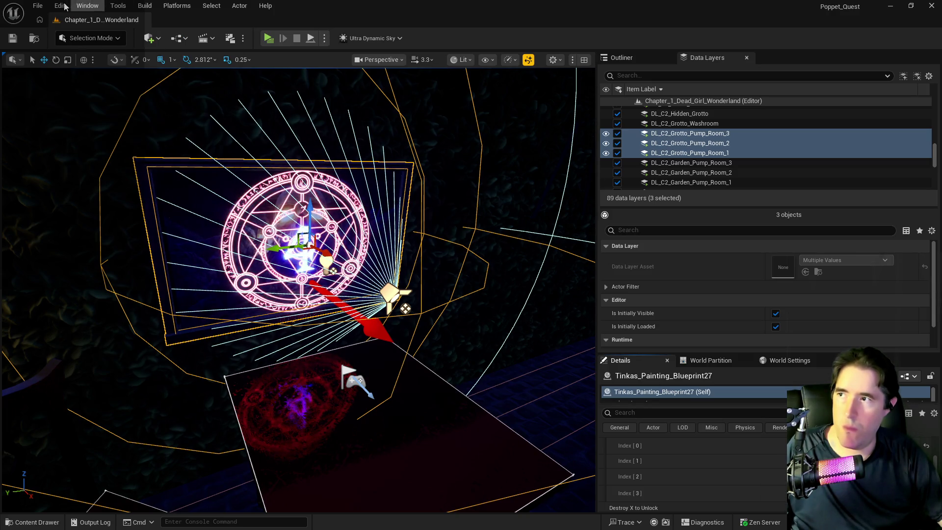
pyautogui.click(60, 5)
pyautogui.click(86, 43)
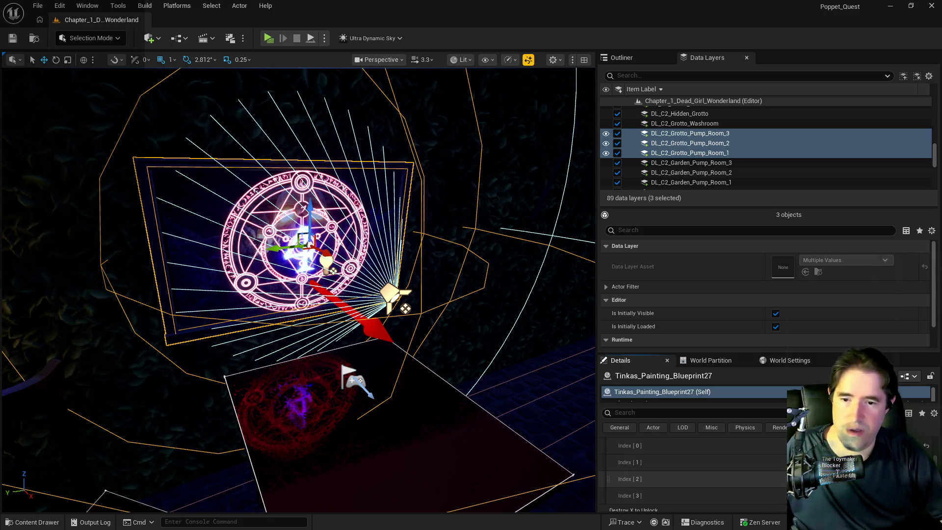
pyautogui.moveTo(823, 476); pyautogui.dragTo(853, 477)
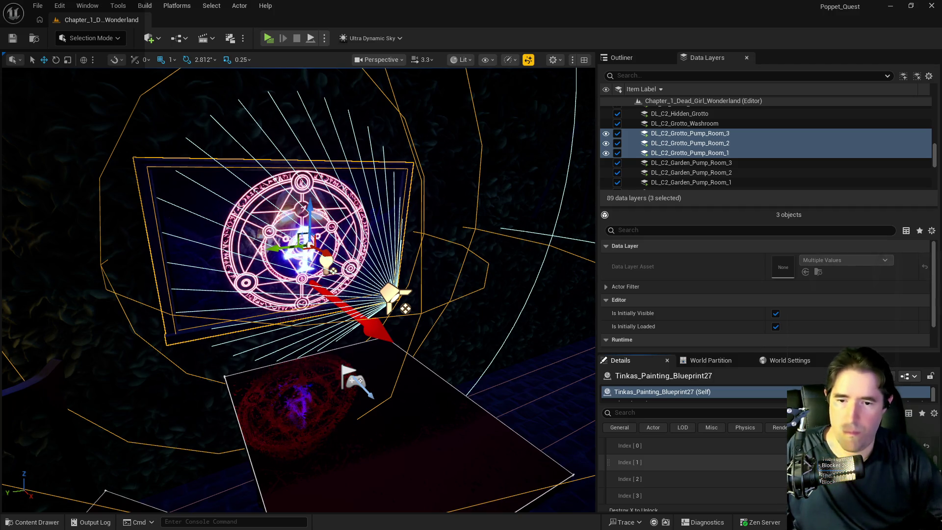
pyautogui.scroll(-1, 697, 471)
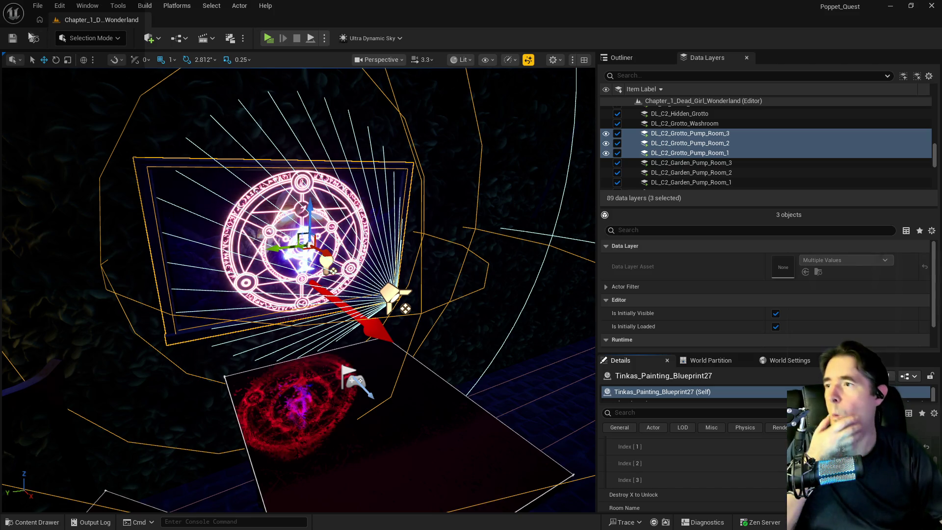
pyautogui.click(38, 5)
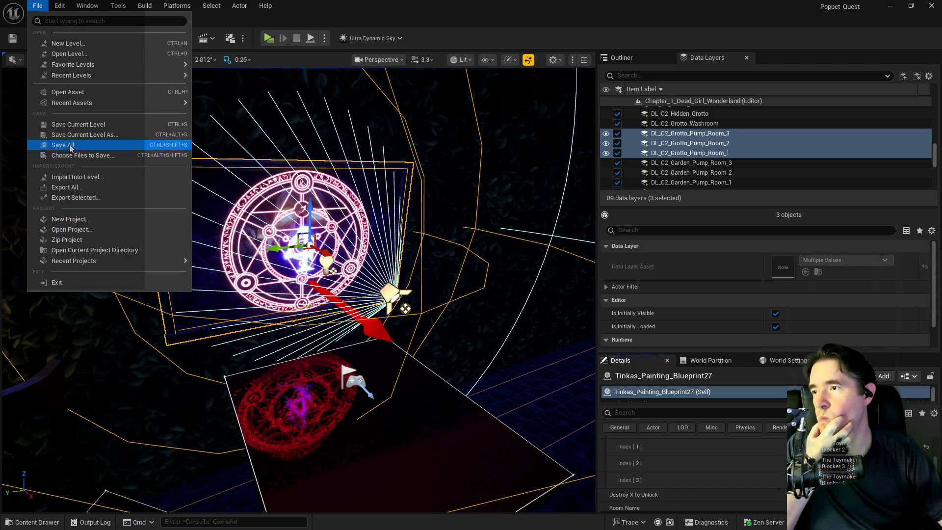
# Save all, then fly to the clock display and select BP_Collectible_Key53.
pyautogui.click(274, 294)
pyautogui.moveTo(274, 294)
pyautogui.mouseDown()
pyautogui.moveTo(275, 373)
pyautogui.moveTo(299, 290)
pyautogui.moveTo(245, 294)
pyautogui.moveTo(294, 294)
pyautogui.moveTo(287, 309)
pyautogui.moveTo(287, 294)
pyautogui.moveTo(307, 297)
pyautogui.mouseUp()
pyautogui.click(180, 342)
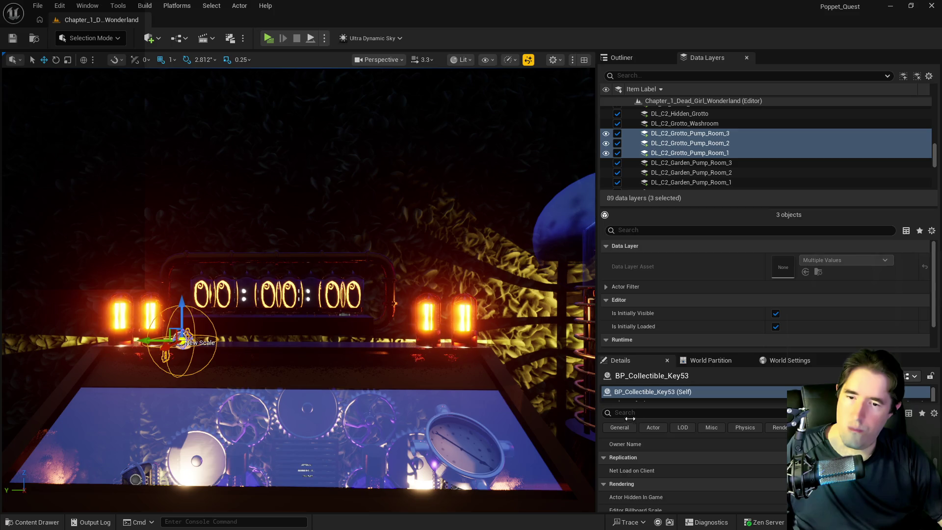
pyautogui.scroll(2, 713, 478)
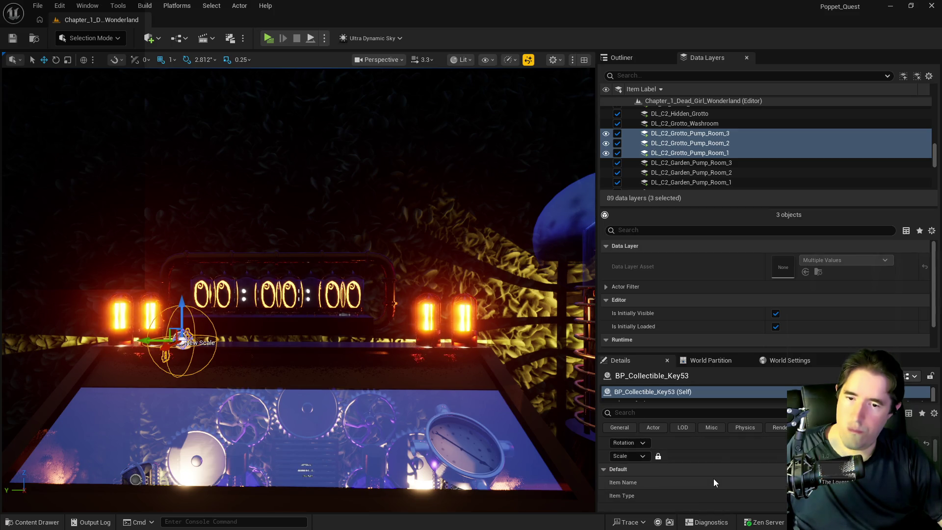
pyautogui.moveTo(563, 447); pyautogui.dragTo(564, 448)
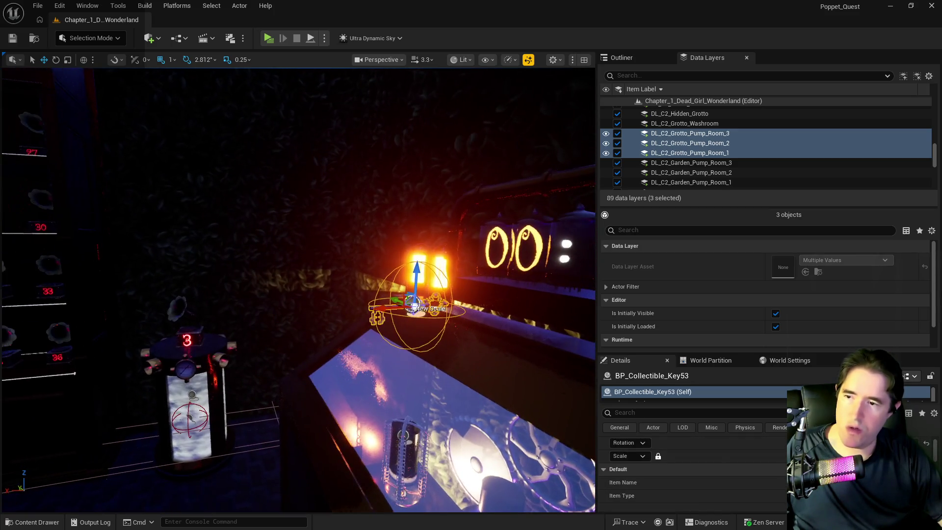
pyautogui.press('Escape')
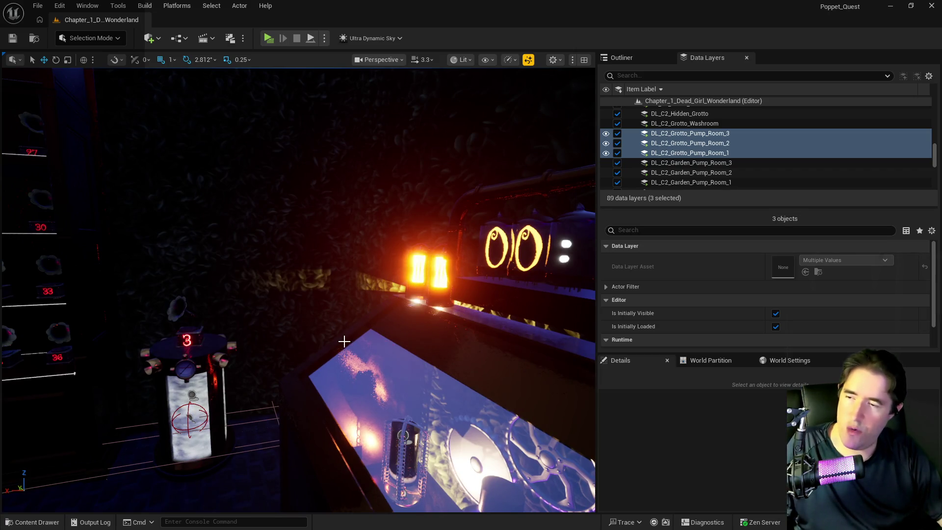
pyautogui.moveTo(242, 378); pyautogui.dragTo(242, 378)
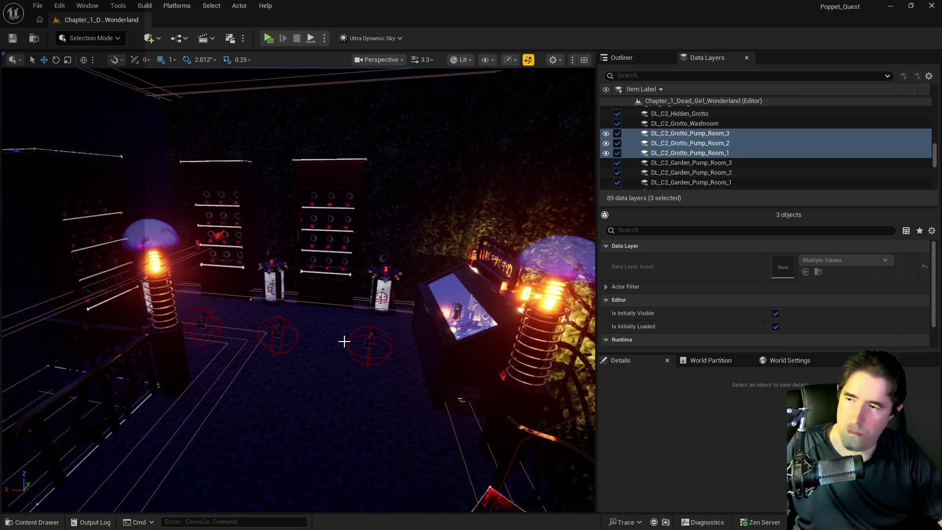